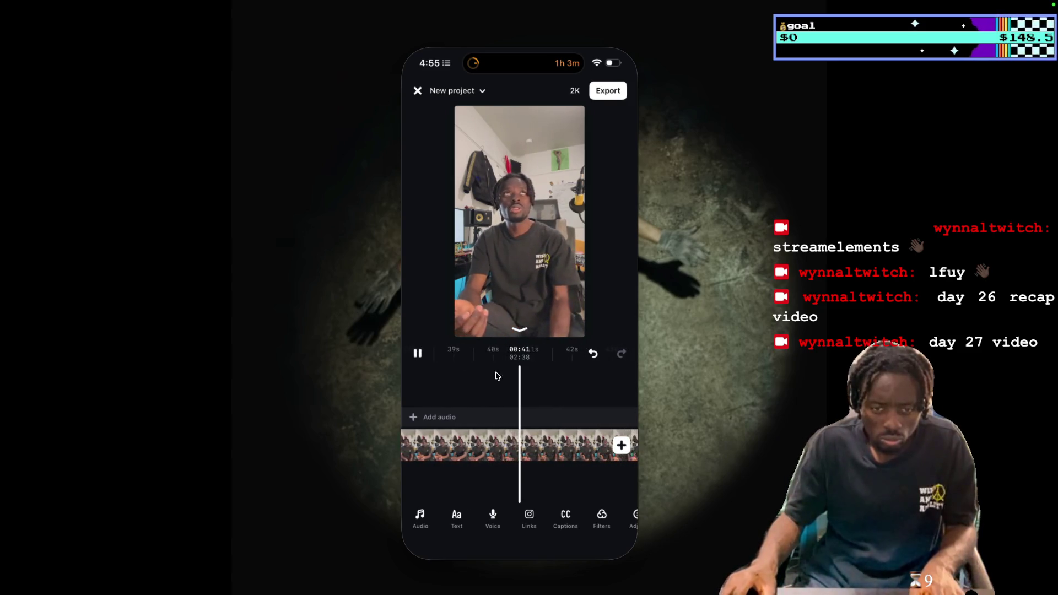
Play, pause and scrub through the Edits project preview to review the clip.
scroll(587, 449, right, 3)
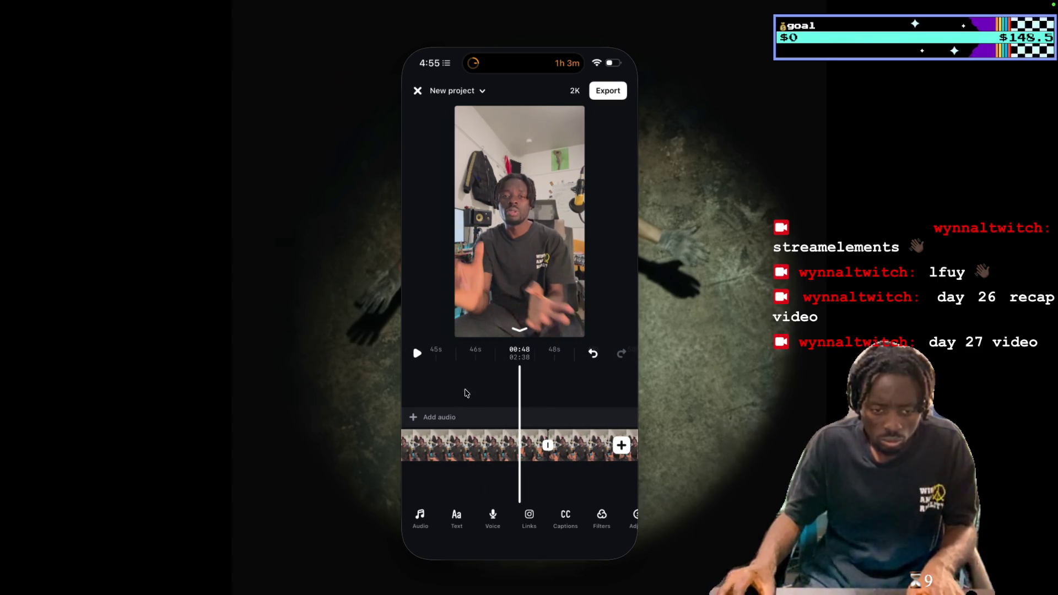
click(420, 357)
click(418, 353)
scroll(440, 373, left, 2)
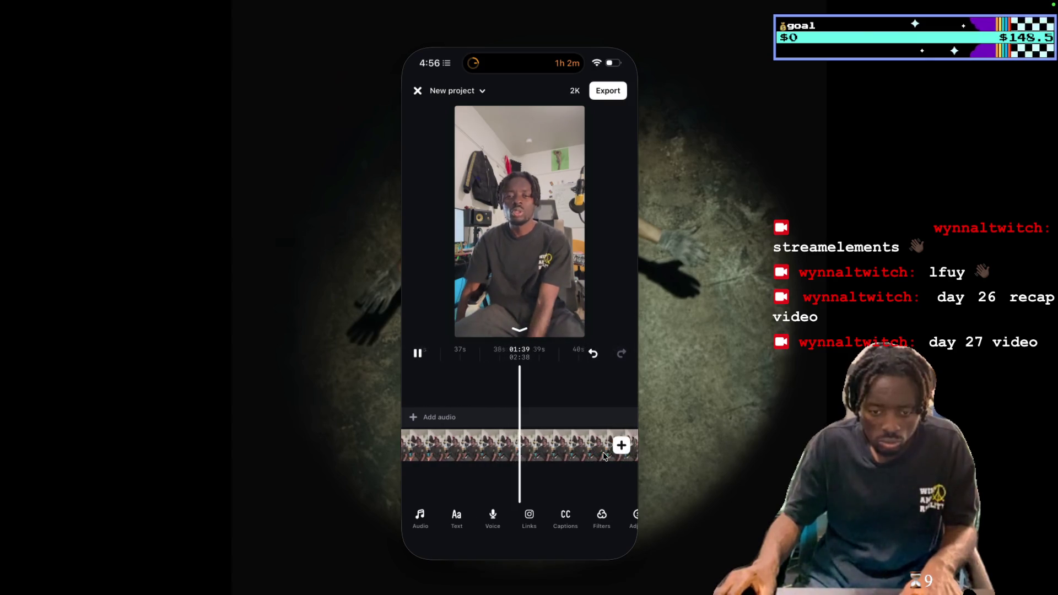
key(space)
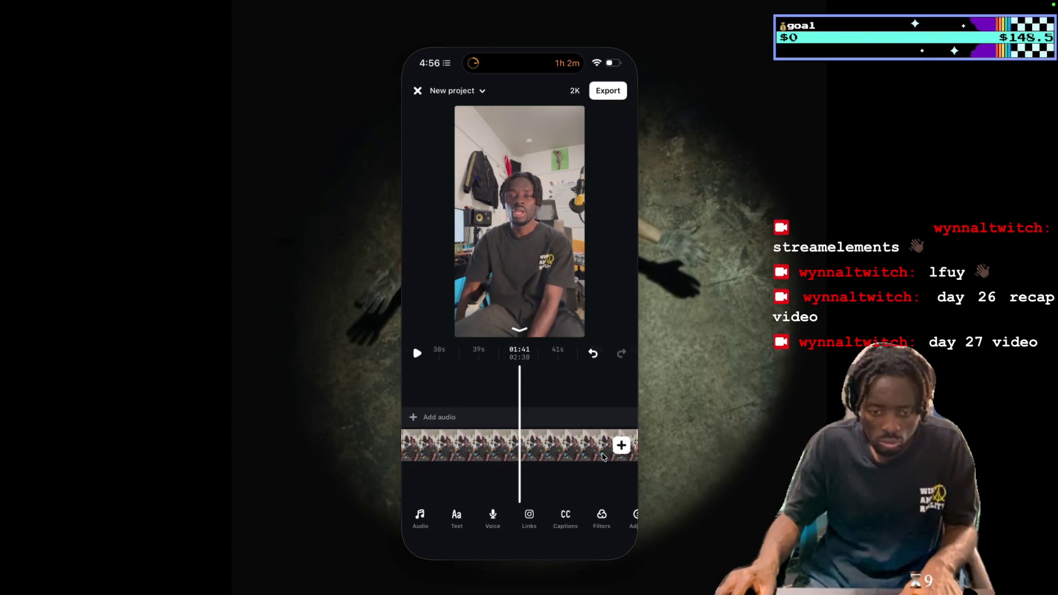
scroll(601, 454, right, 5)
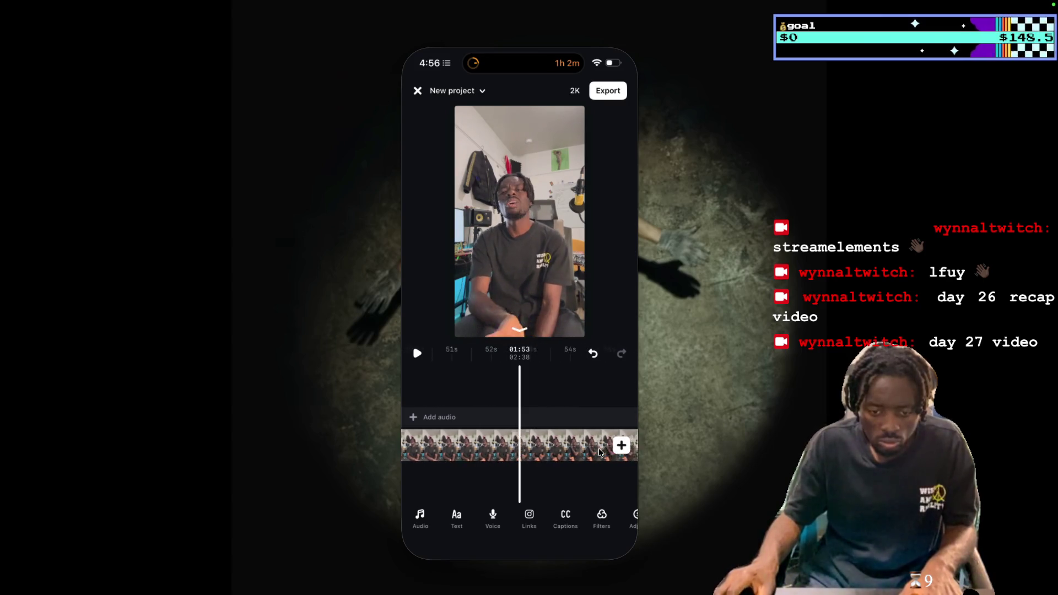
scroll(594, 452, right, 5)
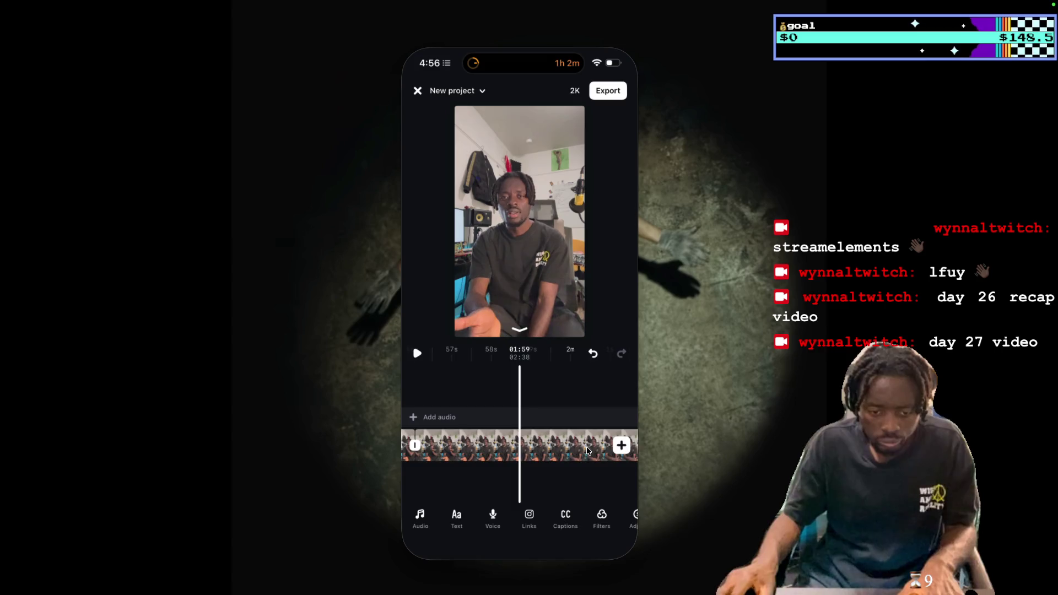
scroll(588, 450, left, 3)
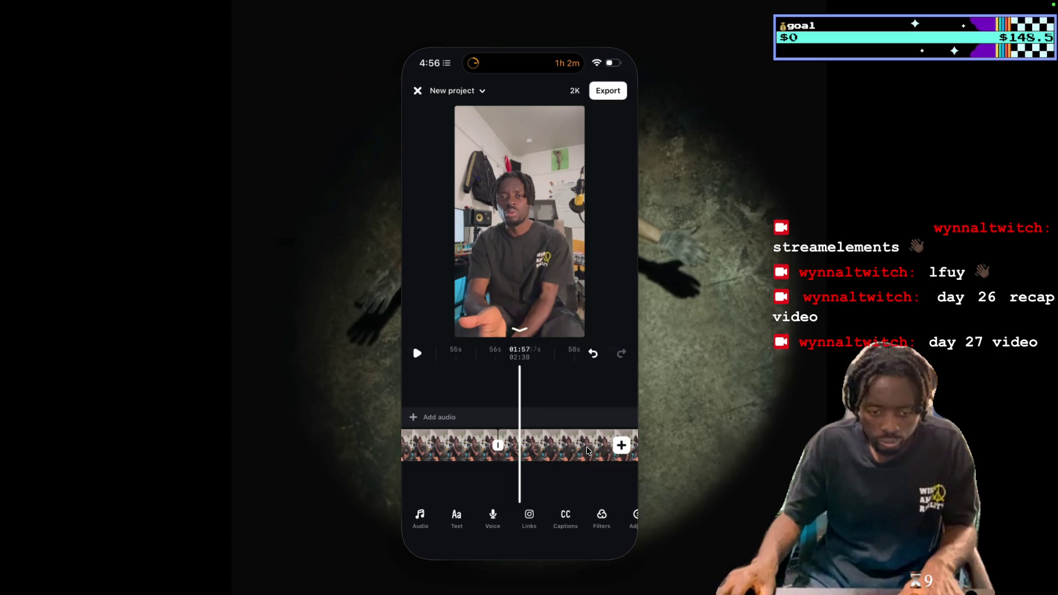
scroll(587, 451, left, 1)
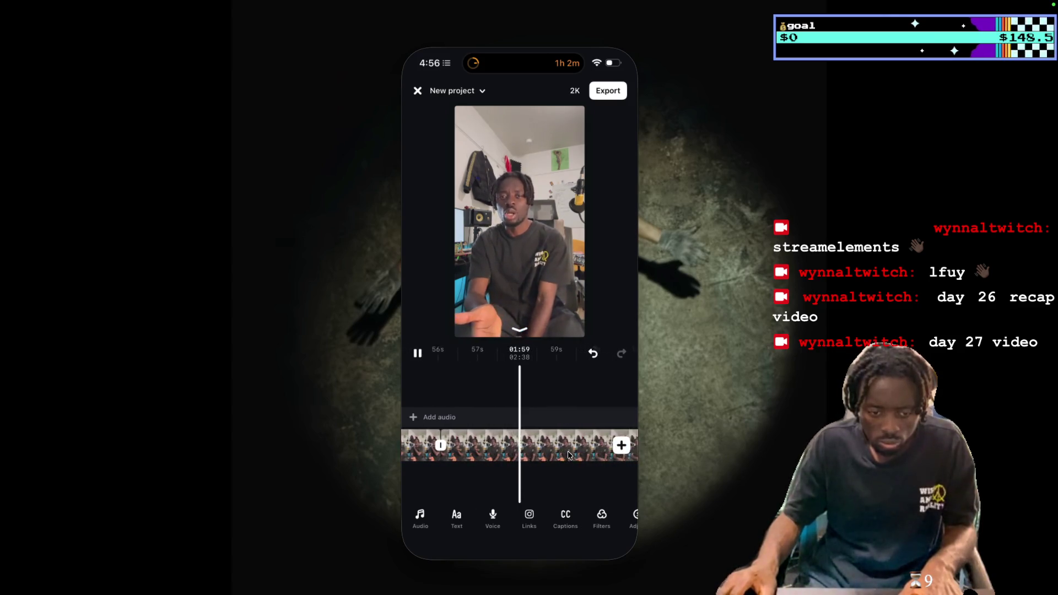
scroll(566, 453, left, 1)
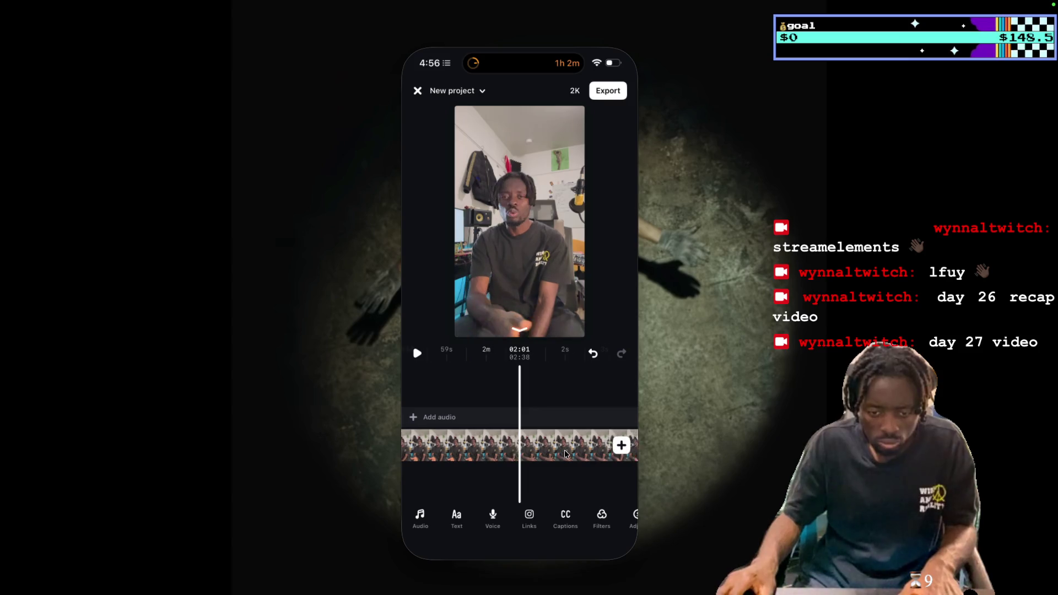
scroll(566, 453, left, 6)
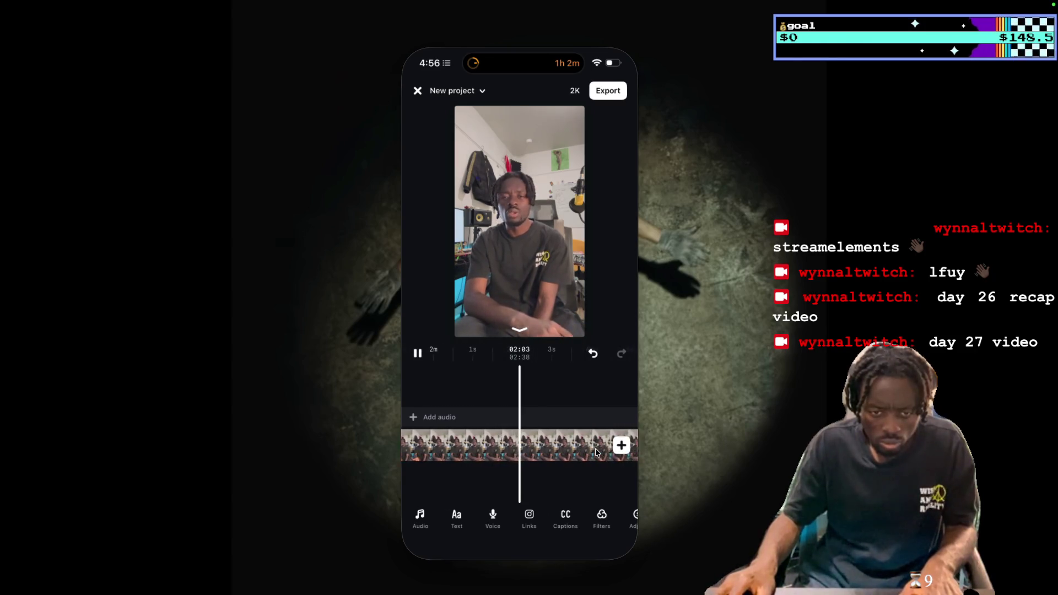
key(space)
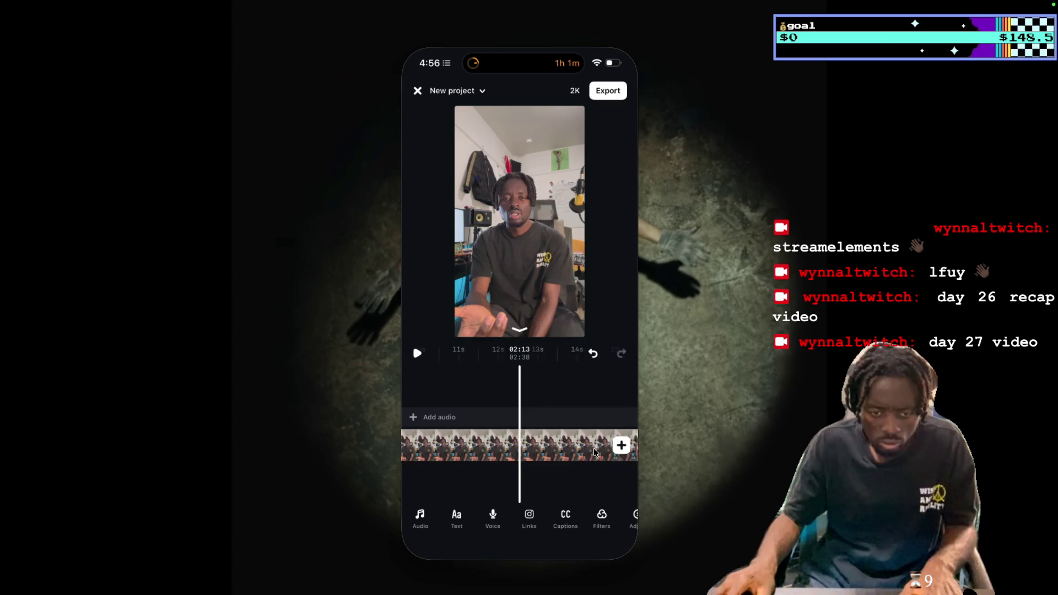
scroll(594, 453, right, 5)
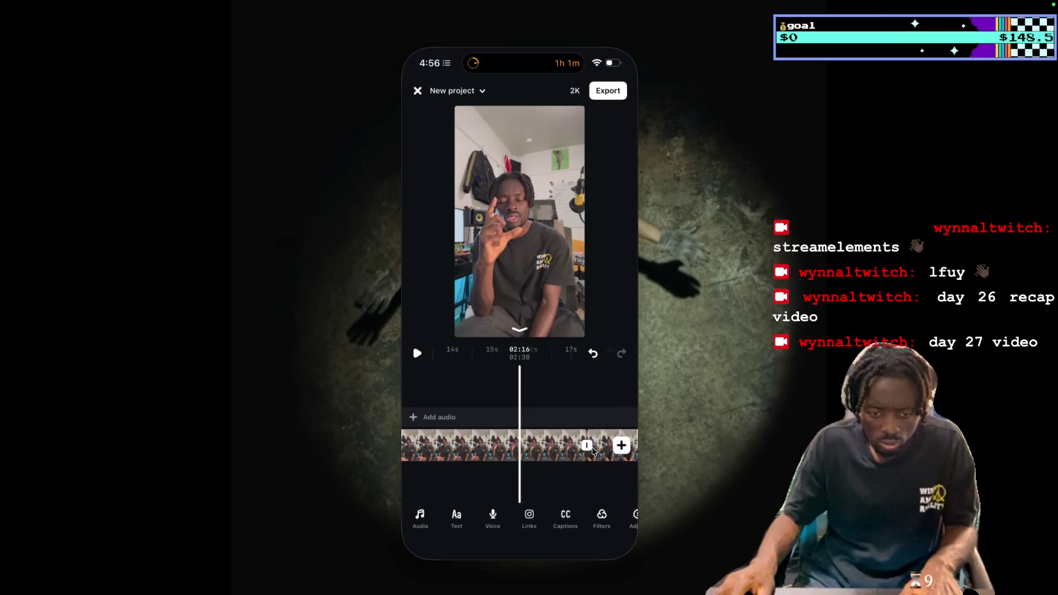
click(420, 354)
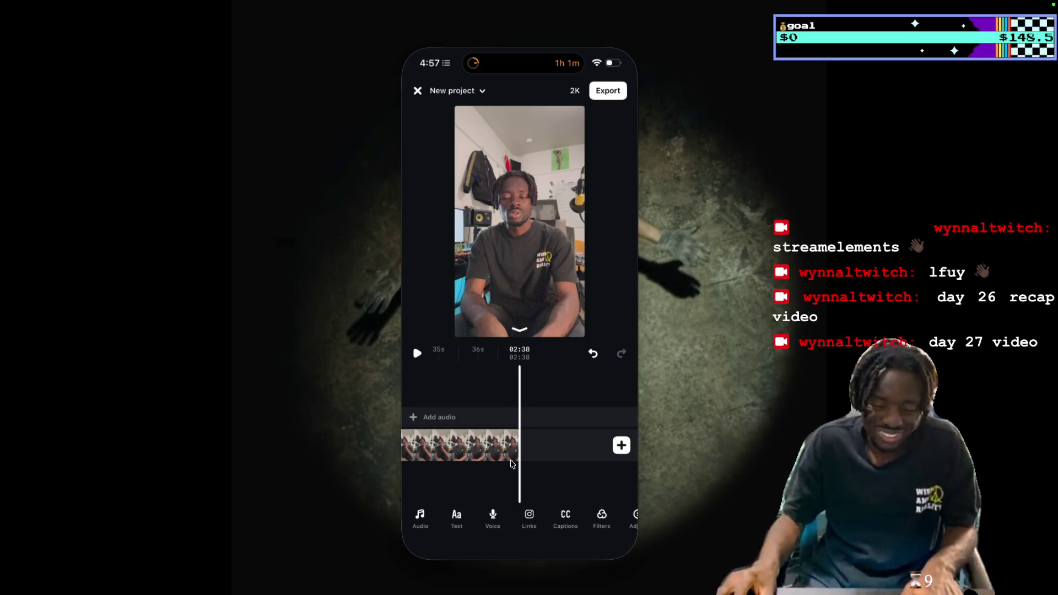
Select the video clip and replay it from the start through its final seconds.
click(512, 453)
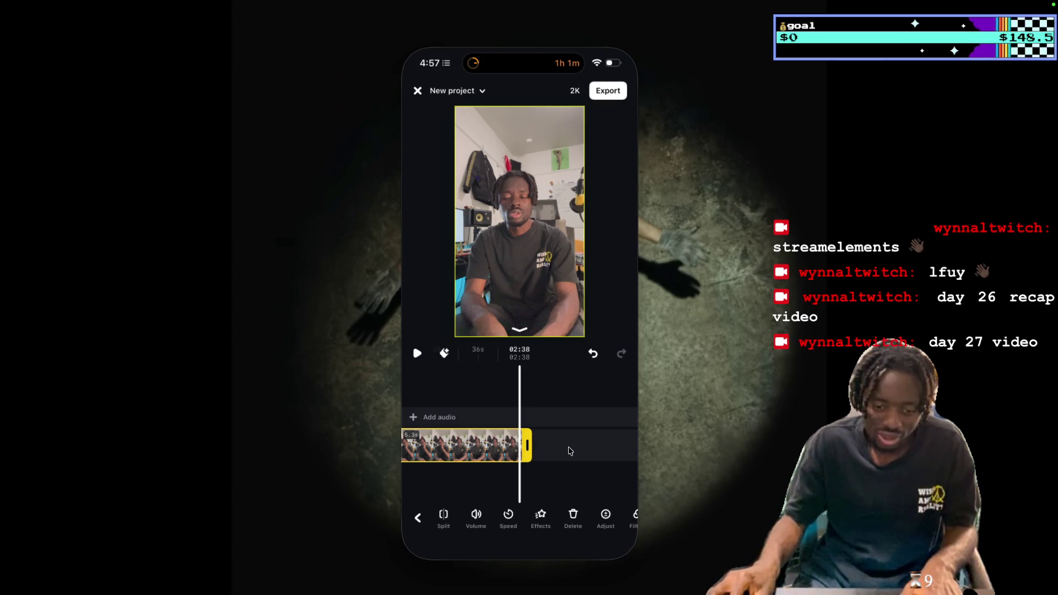
click(417, 353)
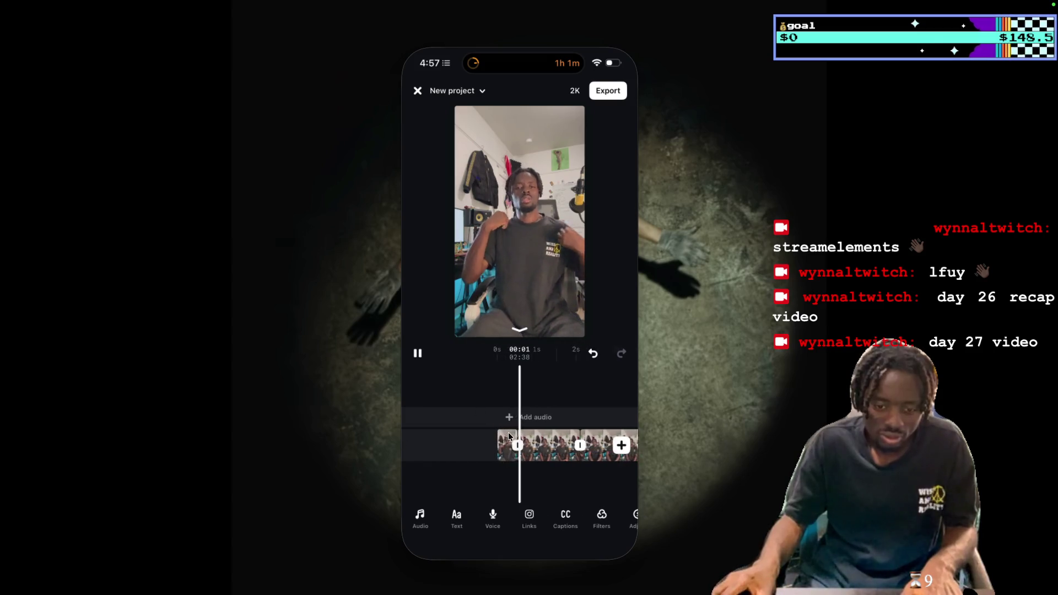
scroll(512, 441, right, 10)
scroll(515, 441, right, 5)
scroll(515, 441, right, 5)
scroll(516, 441, right, 5)
scroll(516, 441, right, 5)
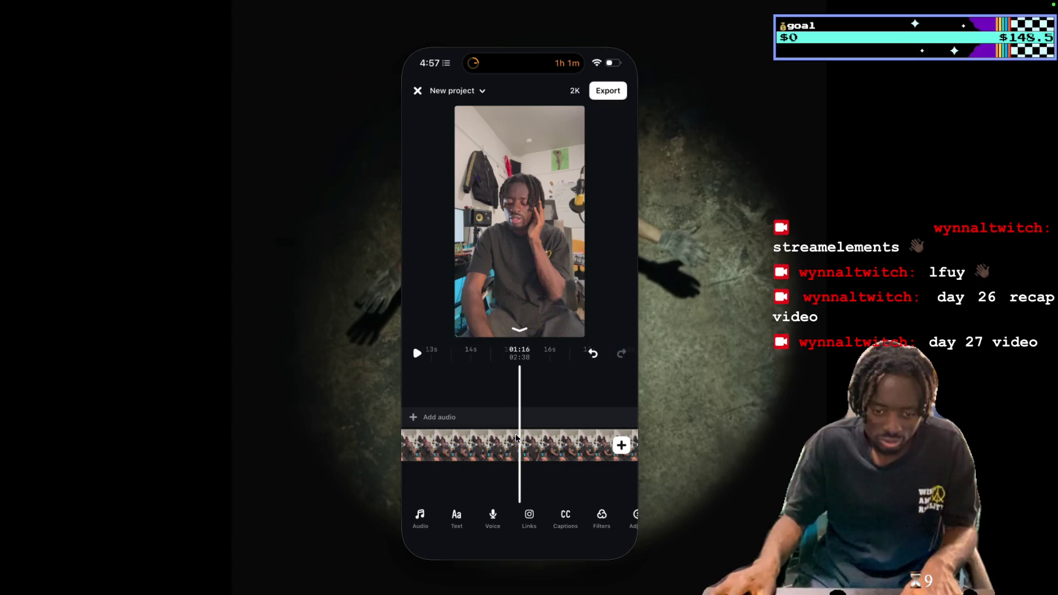
scroll(515, 440, right, 5)
scroll(515, 441, right, 5)
scroll(515, 440, right, 5)
scroll(515, 441, right, 3)
scroll(515, 441, right, 1)
click(417, 354)
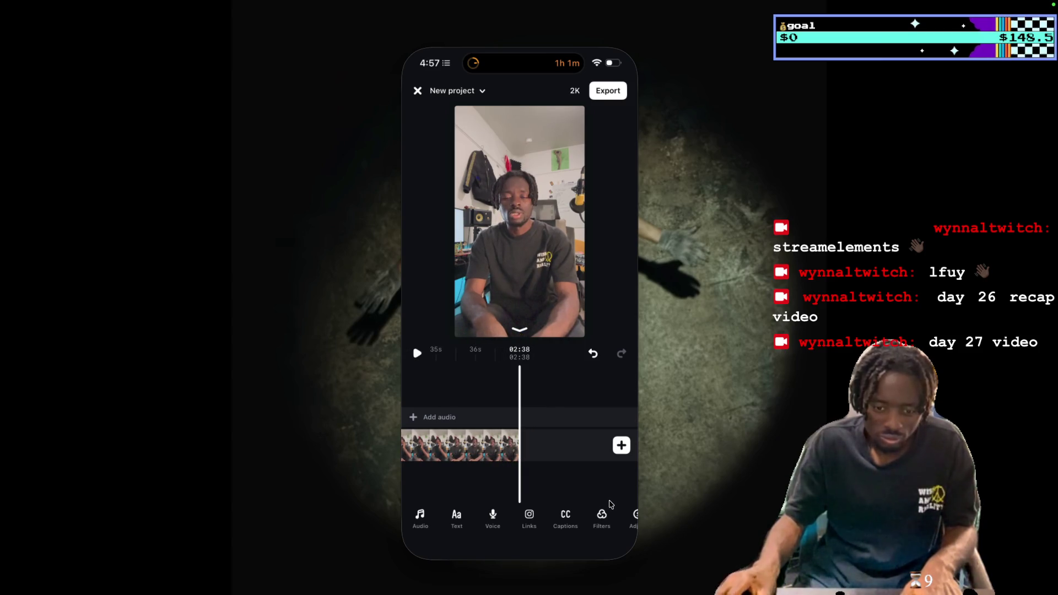
Start exporting the finished video, move iPhone Mirroring left, and switch to Final Cut Pro.
click(606, 92)
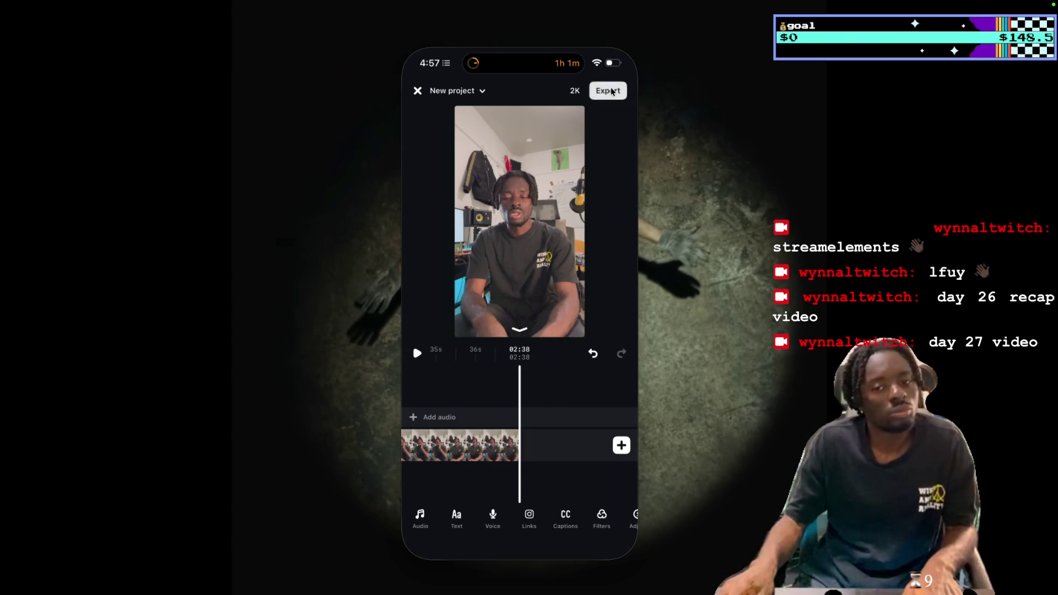
drag(565, 35, 179, 27)
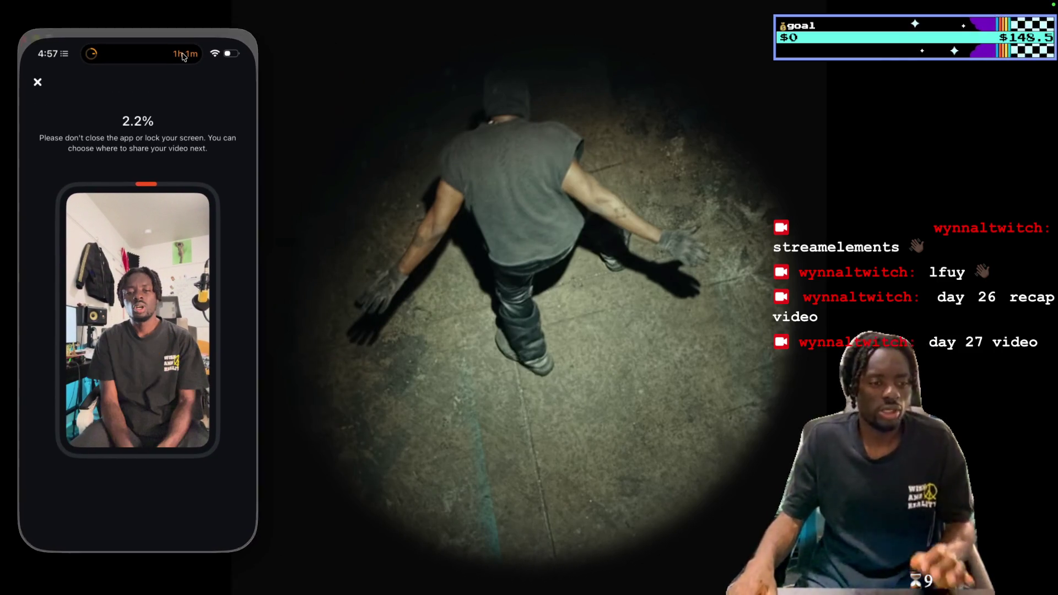
mouse_move(528, 593)
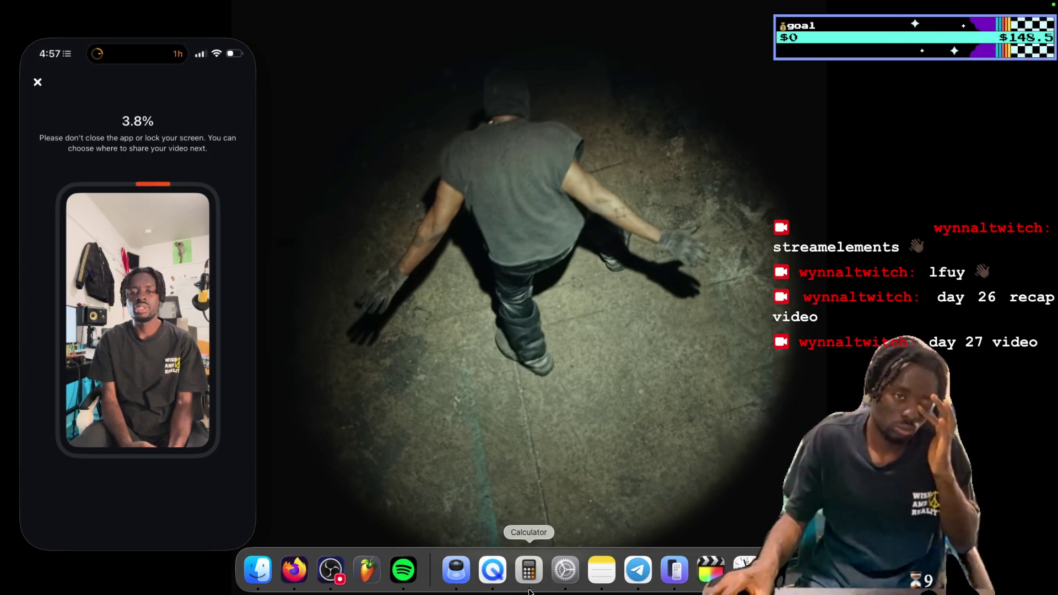
click(703, 580)
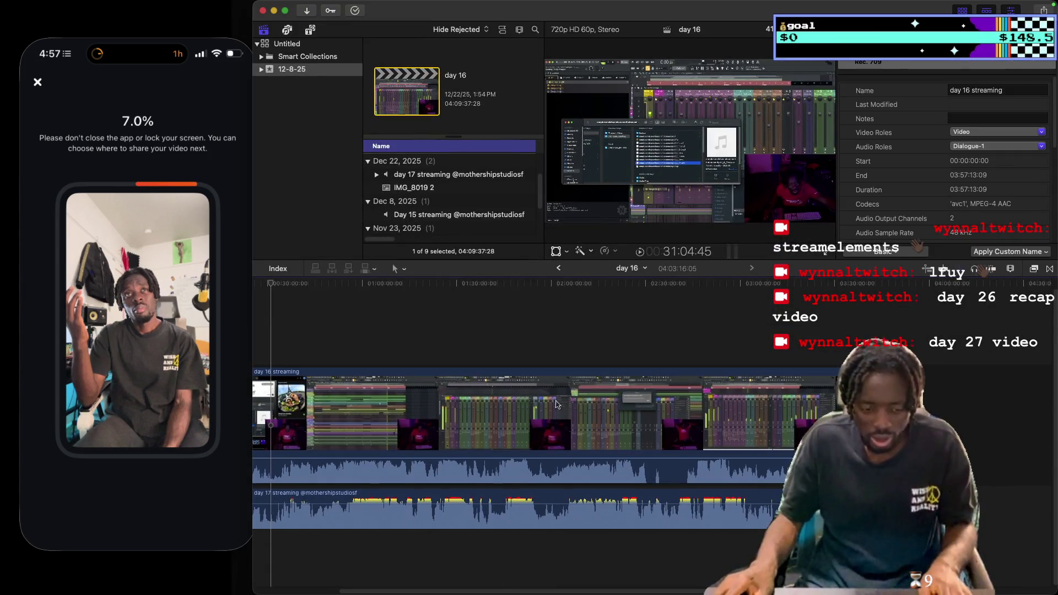
Adjust clip height and toggle lane headers, role labels and angles in Clip Appearance.
click(1010, 269)
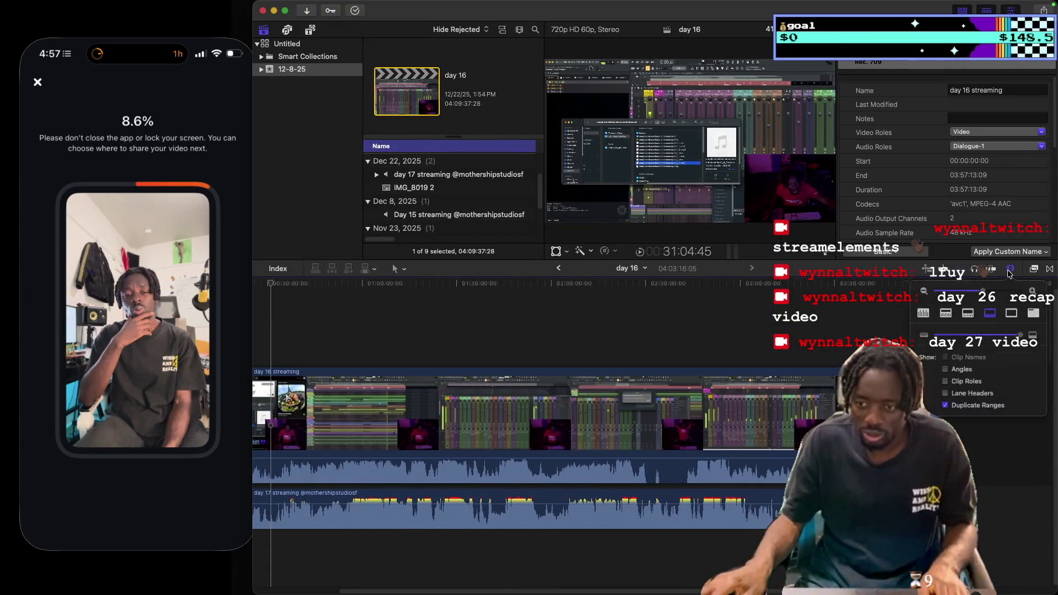
drag(1016, 337, 1024, 345)
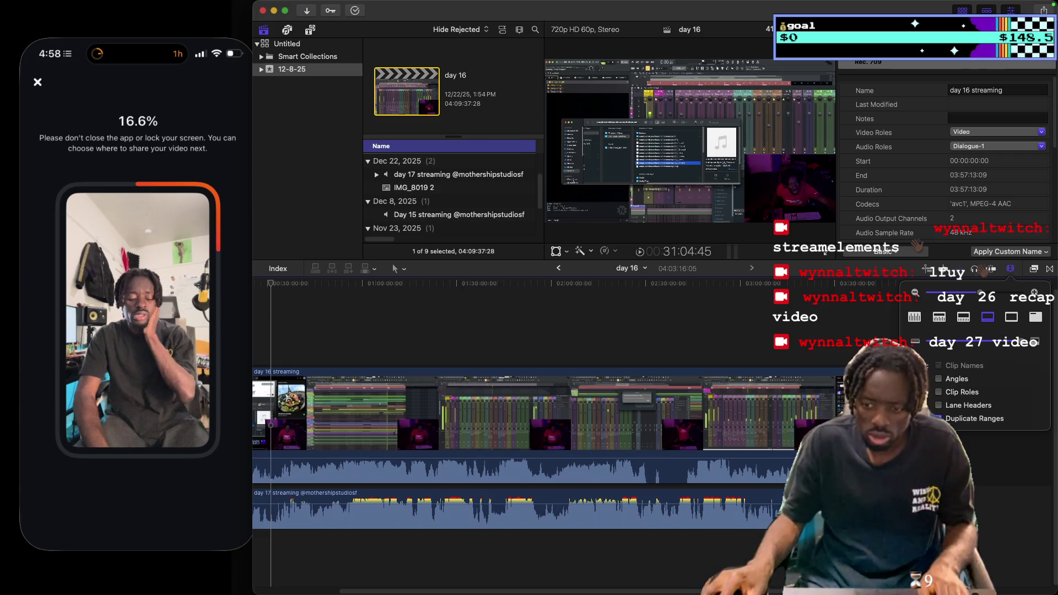
click(939, 407)
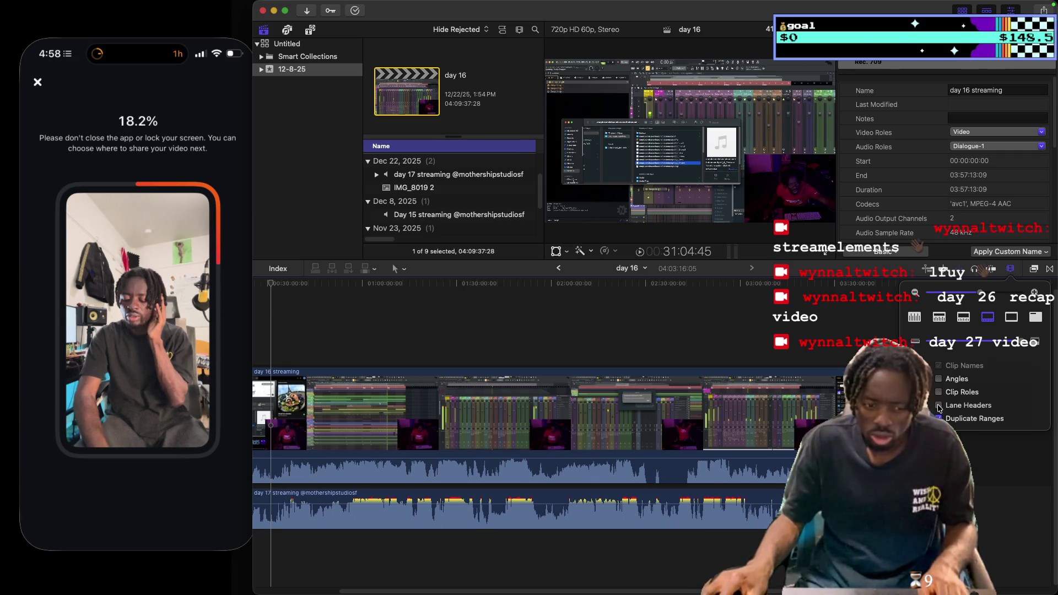
click(939, 406)
click(939, 393)
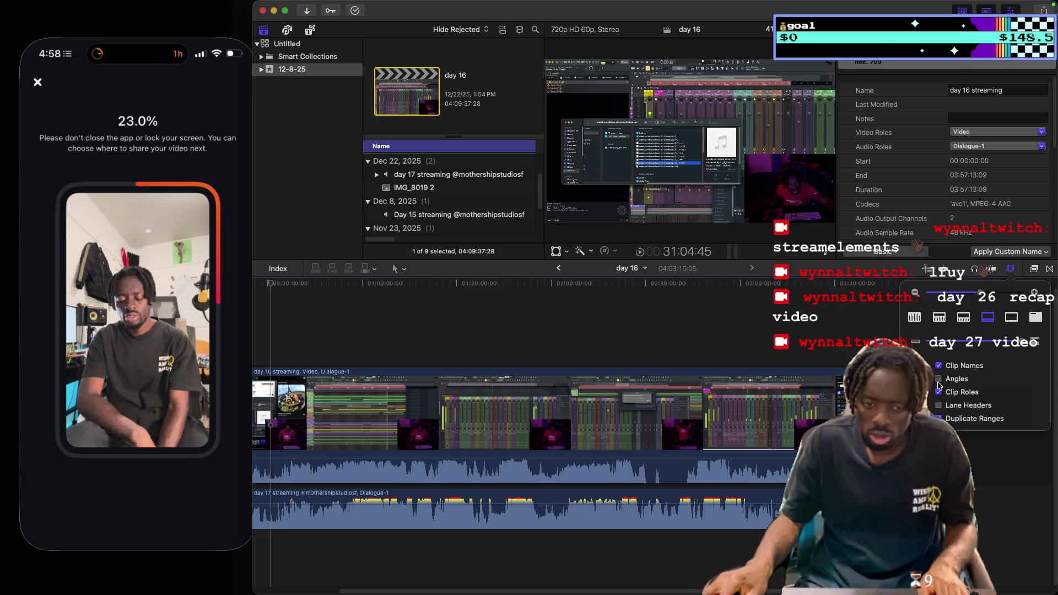
click(939, 383)
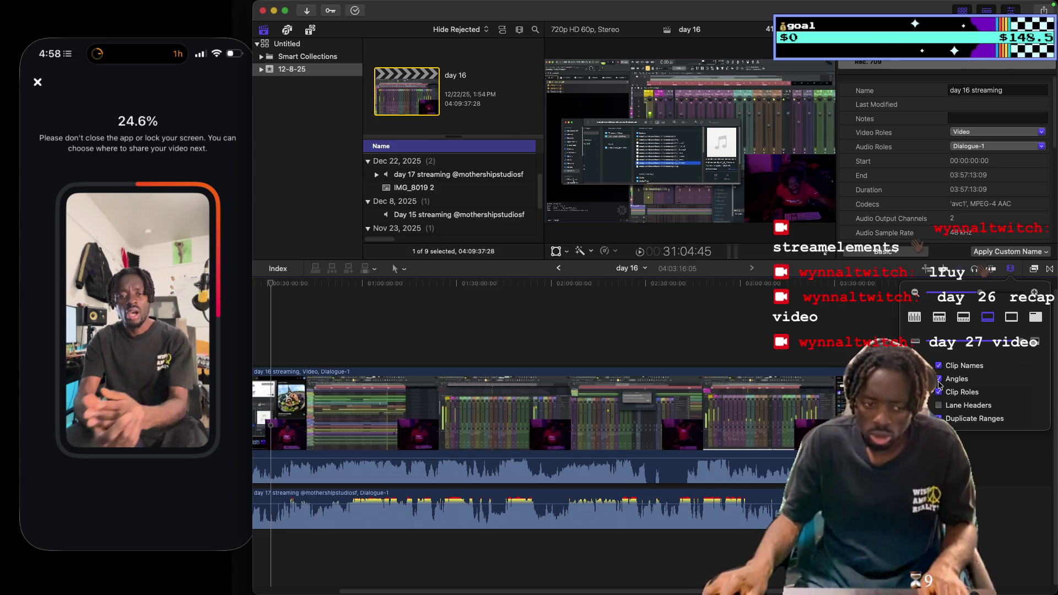
click(939, 379)
click(939, 380)
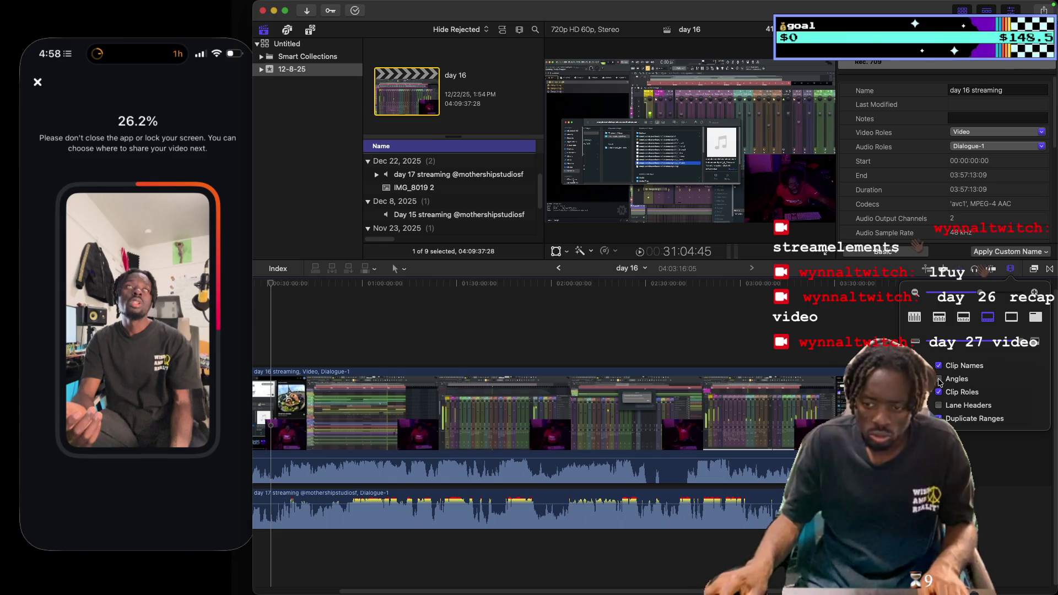
Place the playhead near 10:43 and zoom the timeline to a 30-second scale.
drag(969, 287, 977, 288)
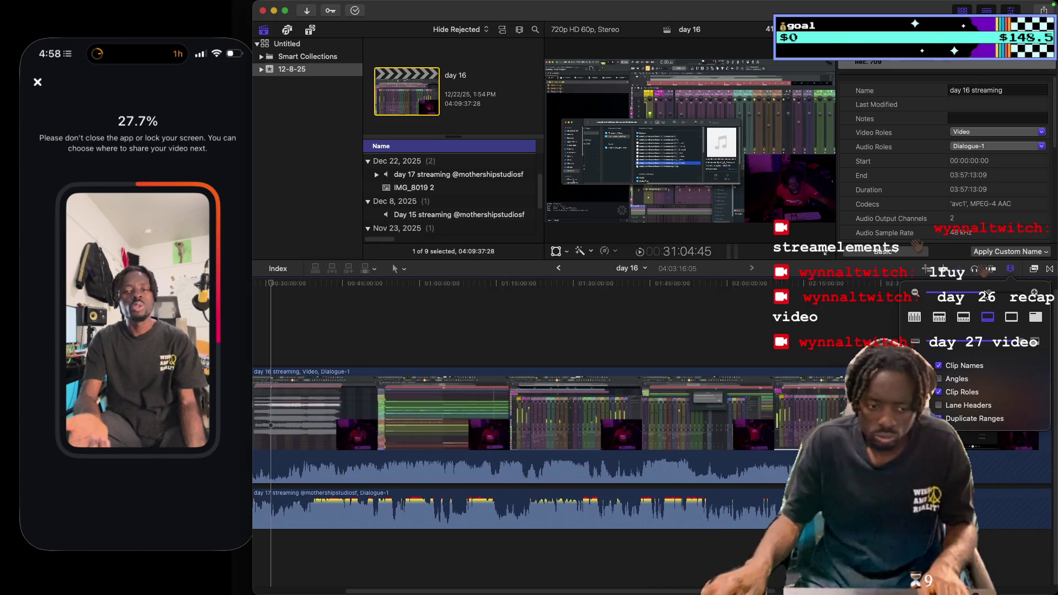
drag(620, 591, 543, 592)
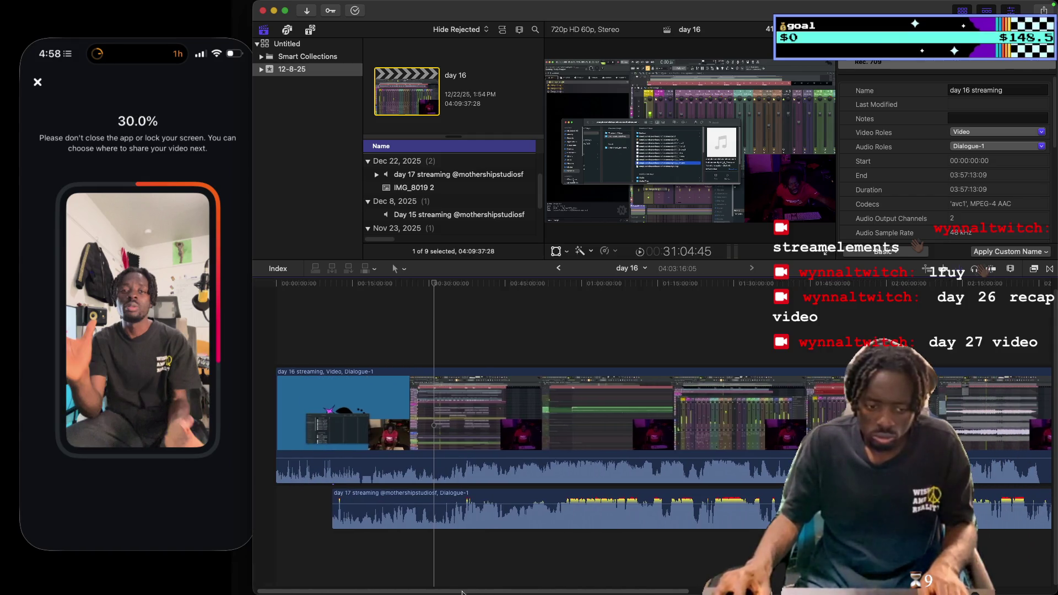
click(330, 348)
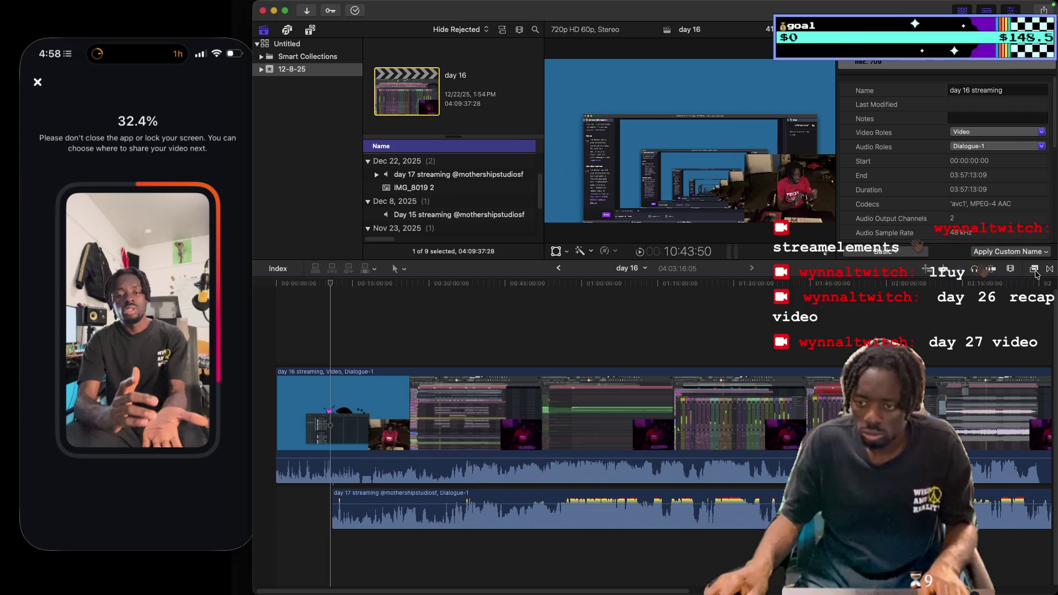
click(1010, 269)
click(1010, 269)
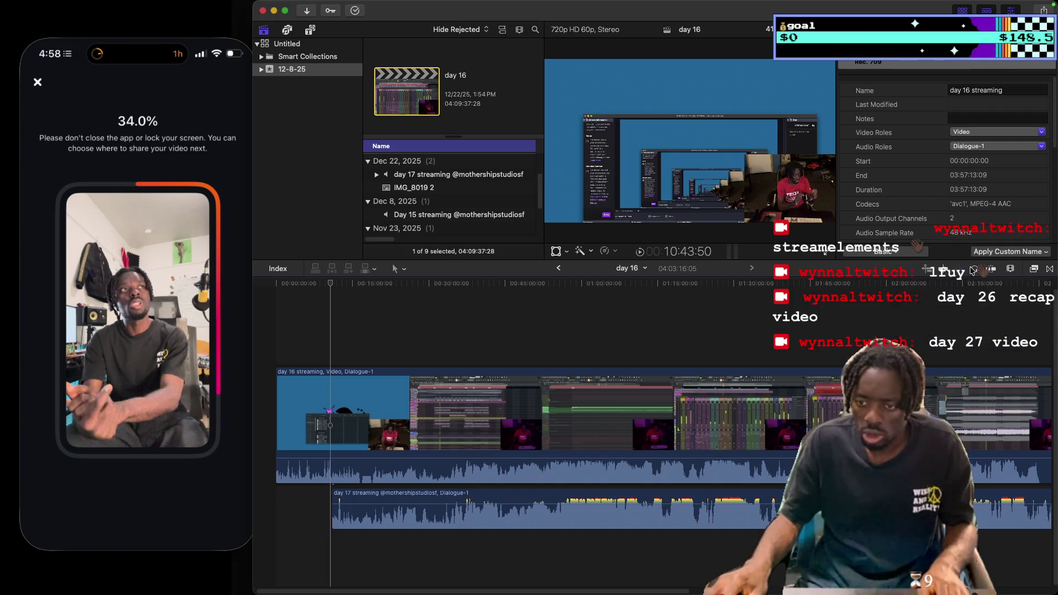
click(1010, 269)
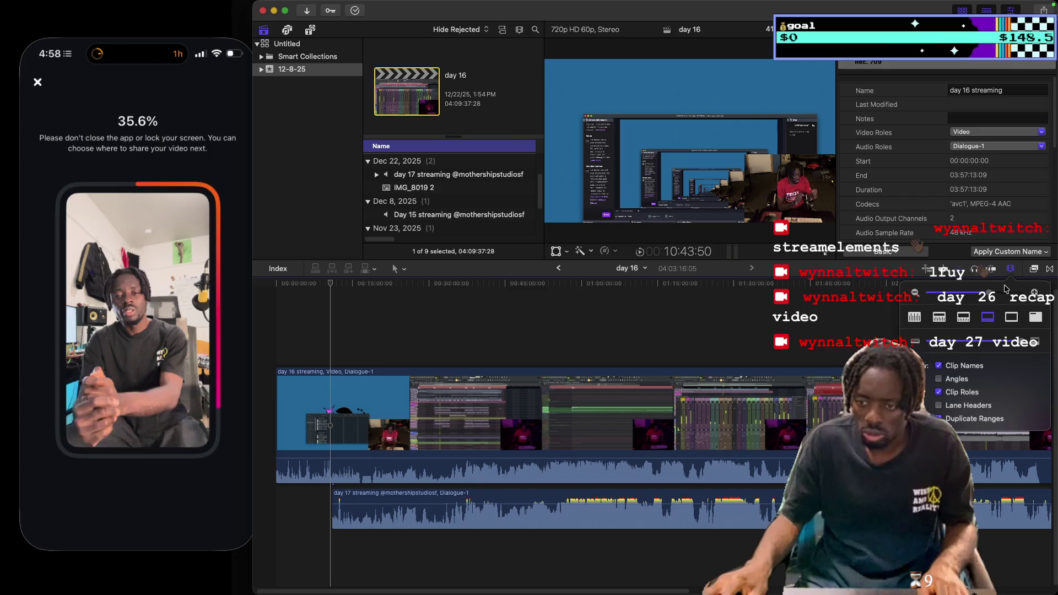
drag(953, 292, 1016, 293)
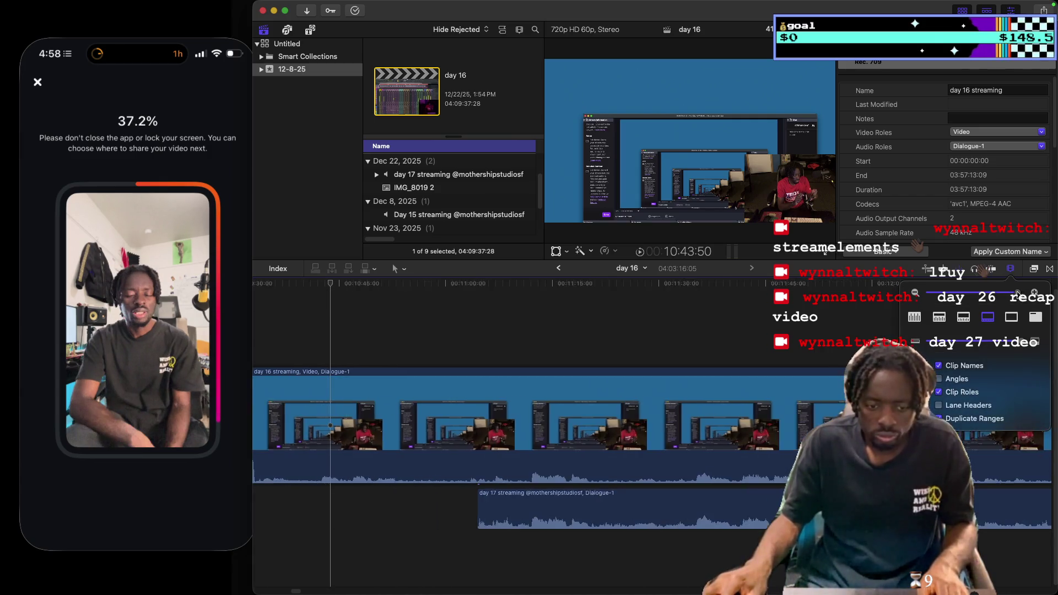
Stop playback at about 11:11 and zoom the timeline in with the slider and Command-plus.
click(426, 323)
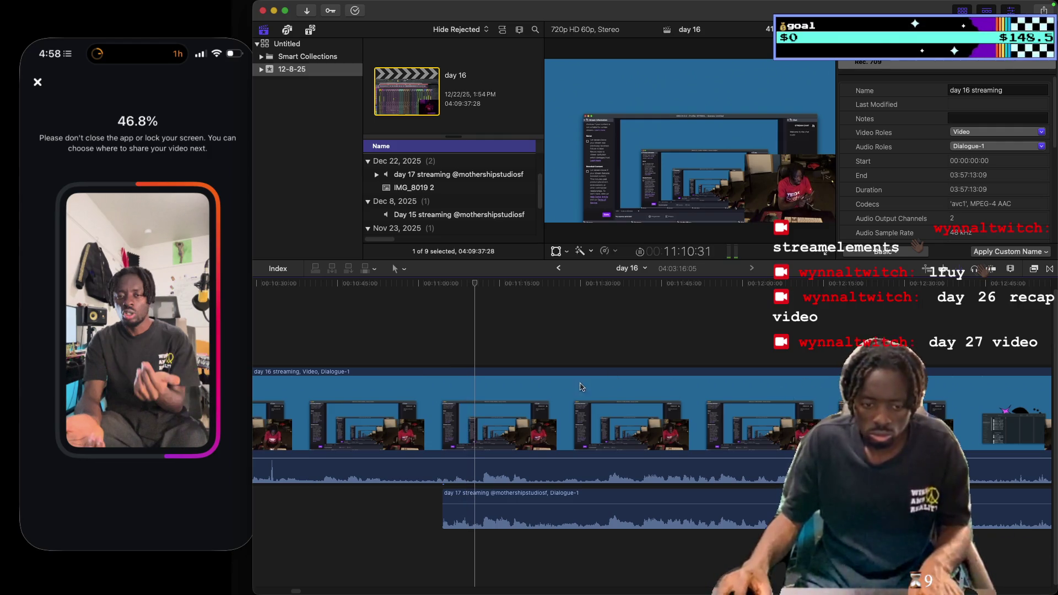
key(space)
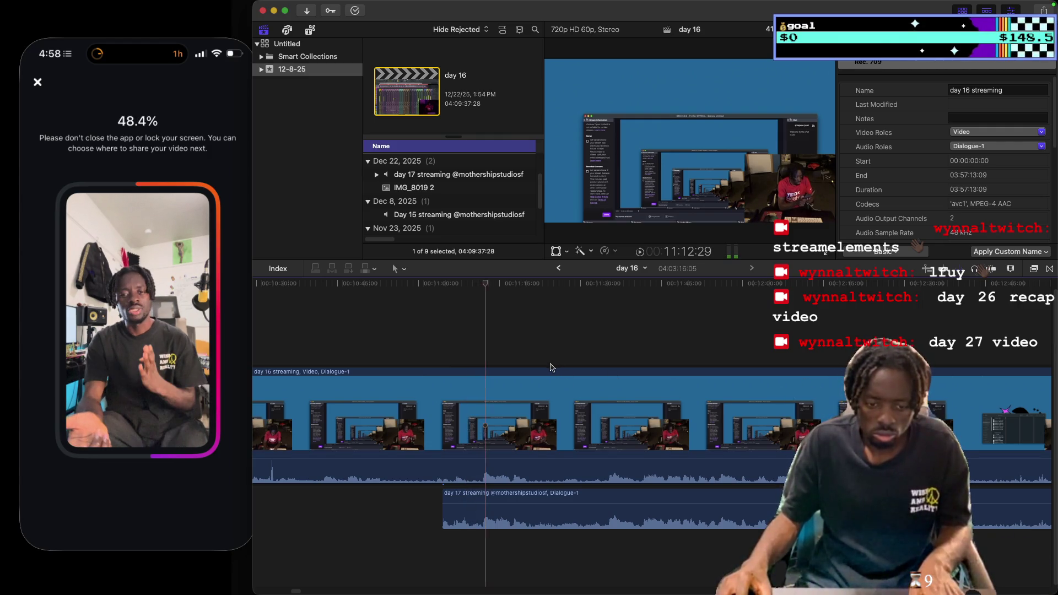
click(477, 345)
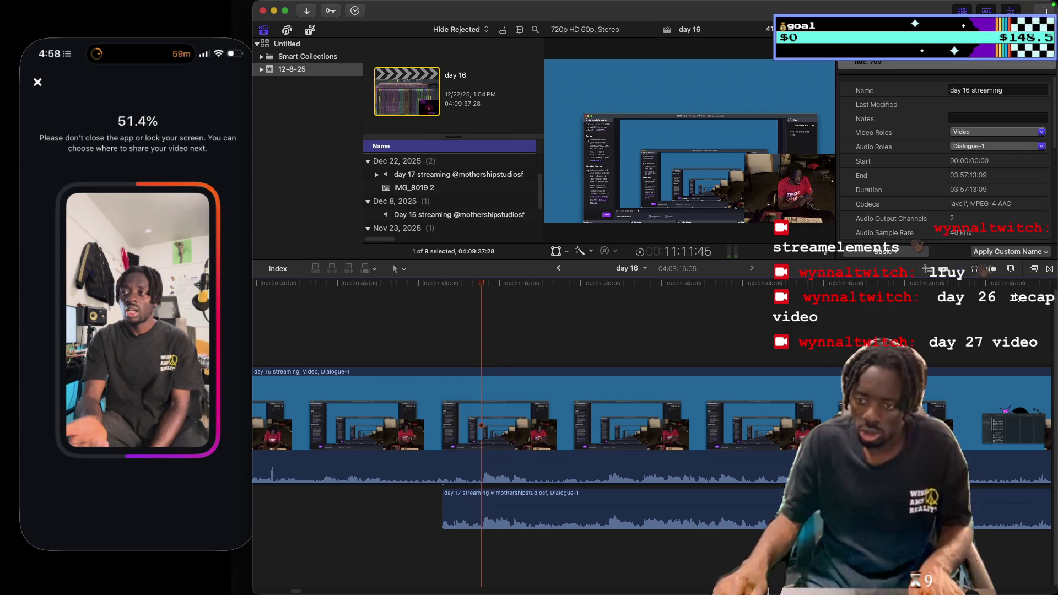
click(1010, 269)
drag(1017, 292, 1022, 293)
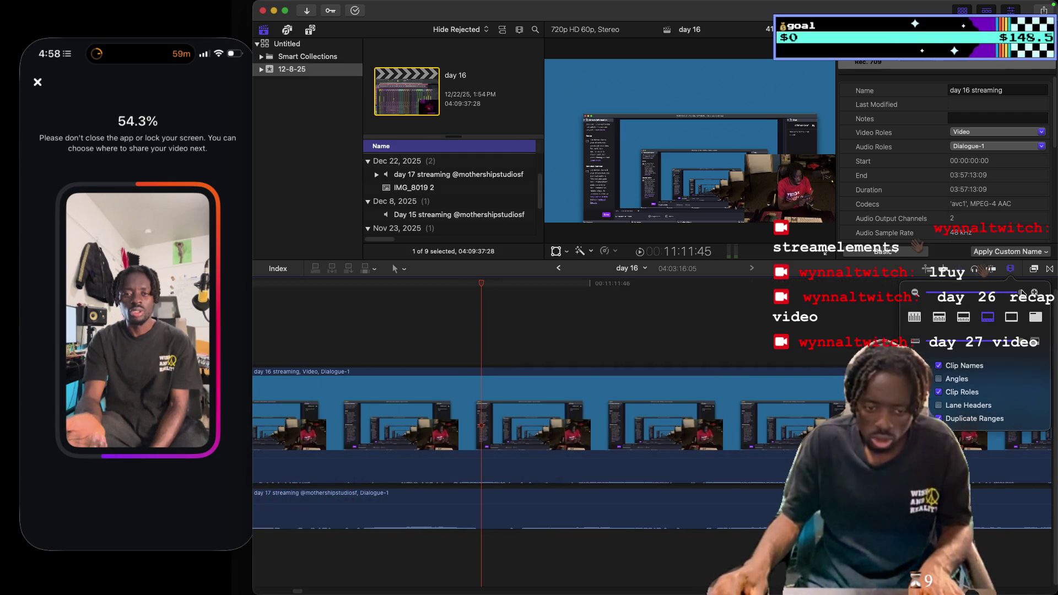
click(528, 339)
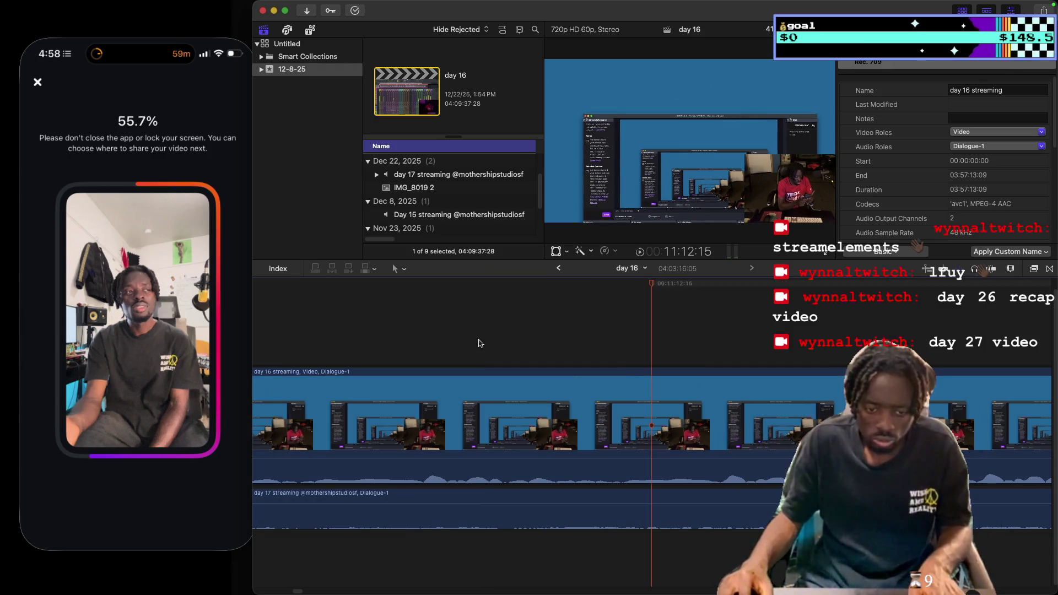
key(super+equal)
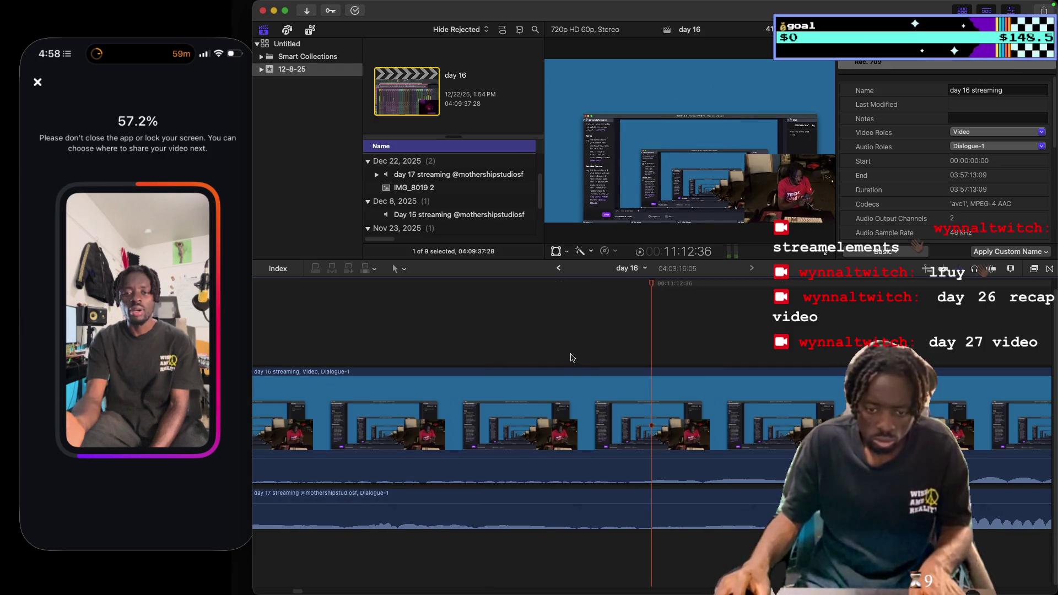
key(super+equal)
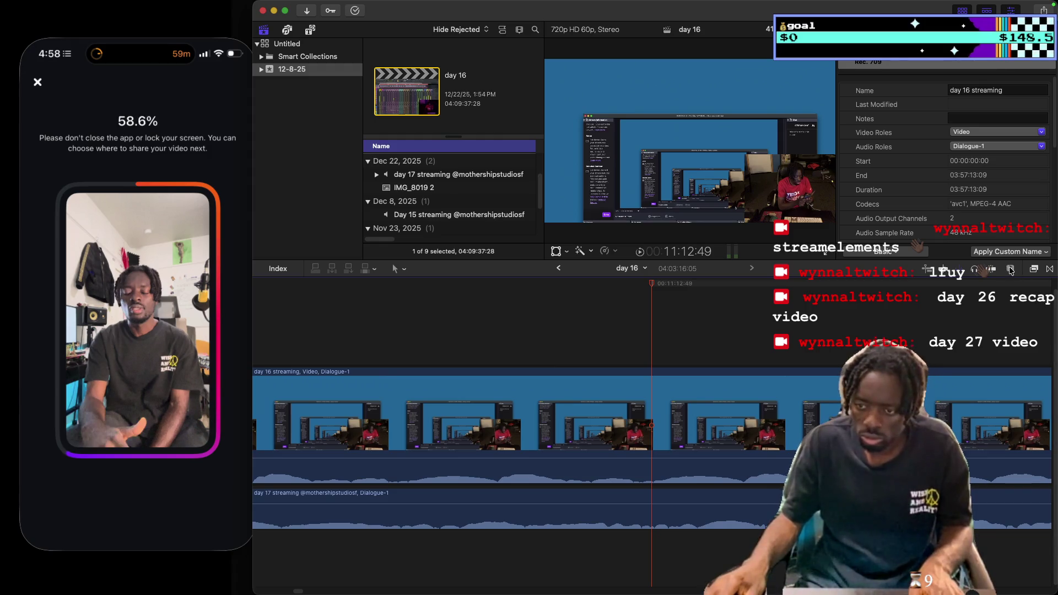
Zoom out to several minutes wide, browse the View menu, and return the playhead to 11:03.
click(1009, 268)
drag(1022, 292, 1012, 292)
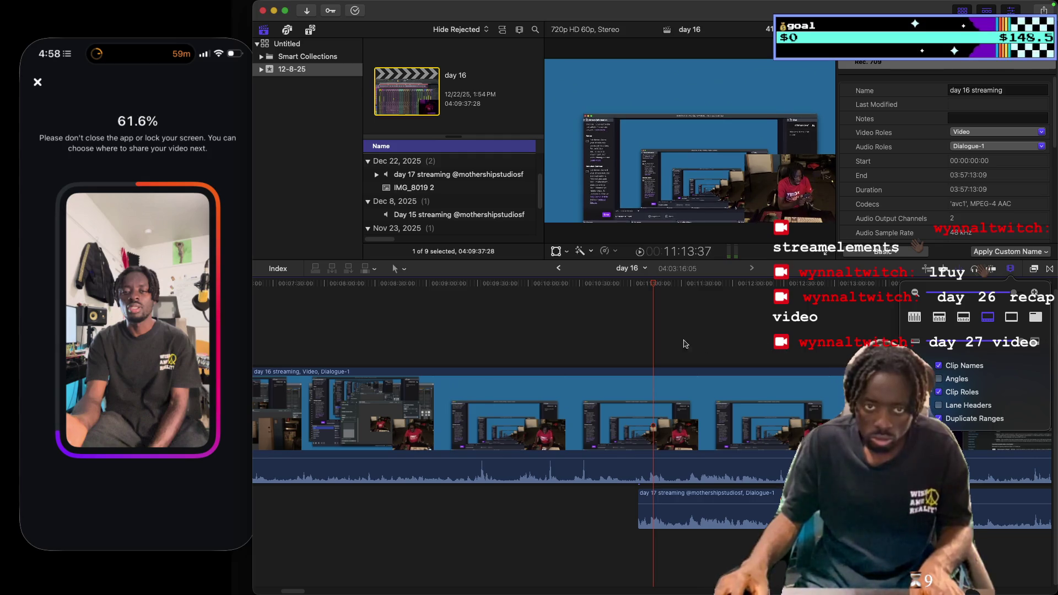
mouse_move(490, 7)
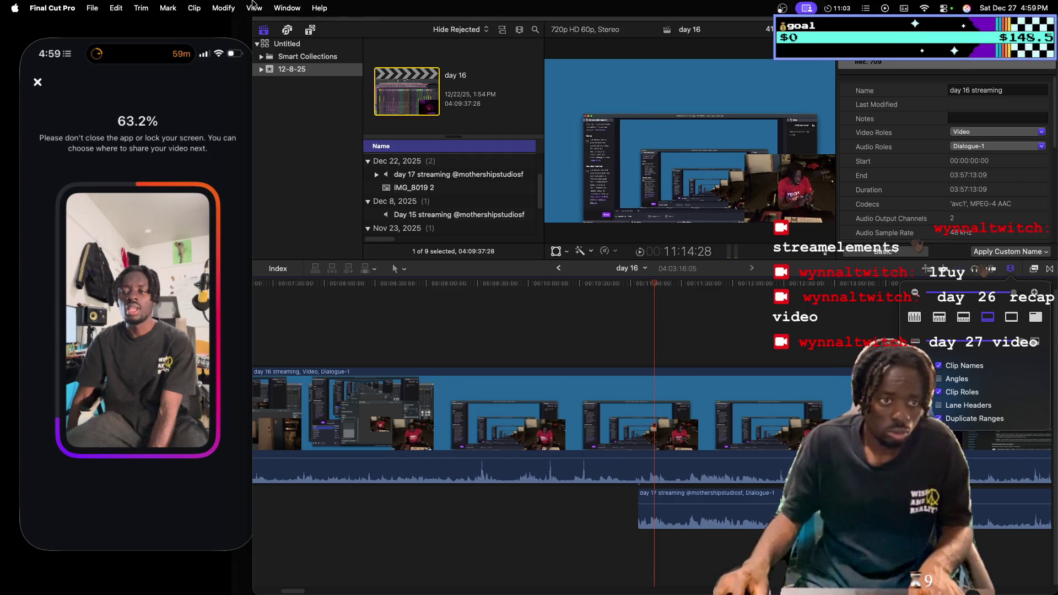
click(165, 7)
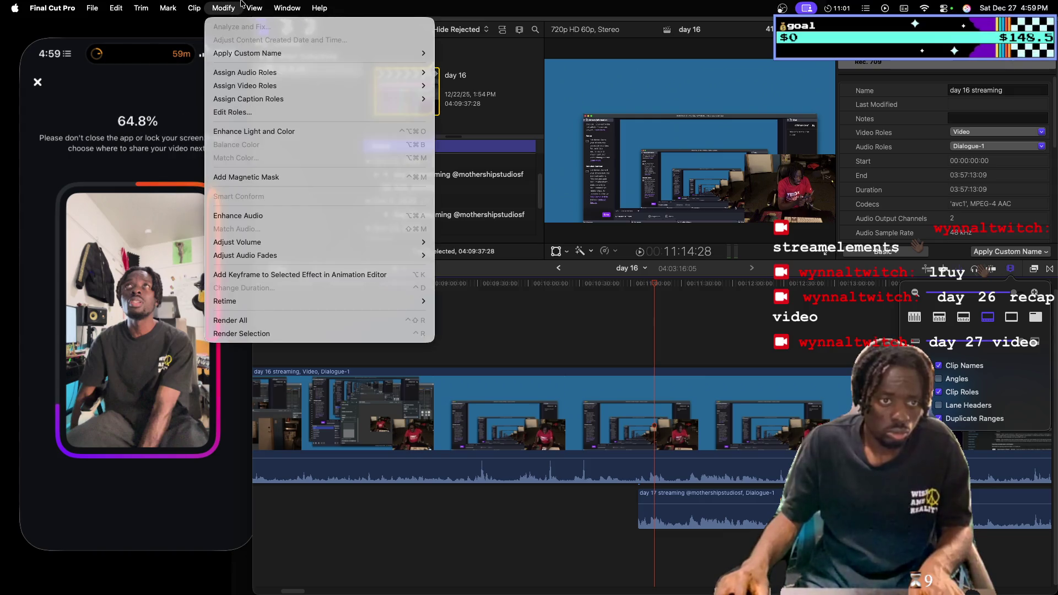
mouse_move(254, 6)
mouse_move(269, 24)
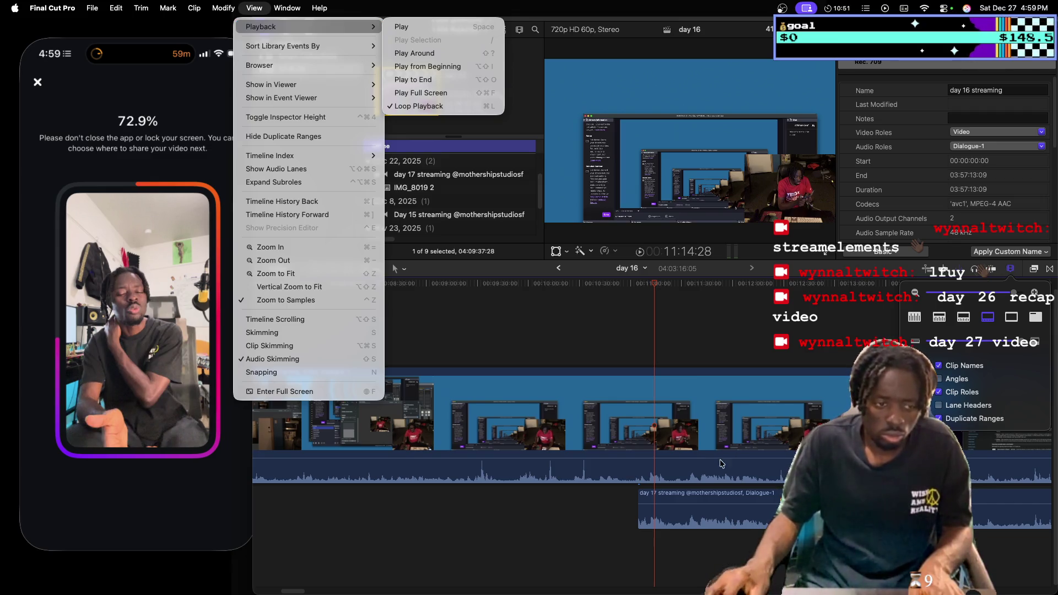
click(637, 336)
click(637, 336)
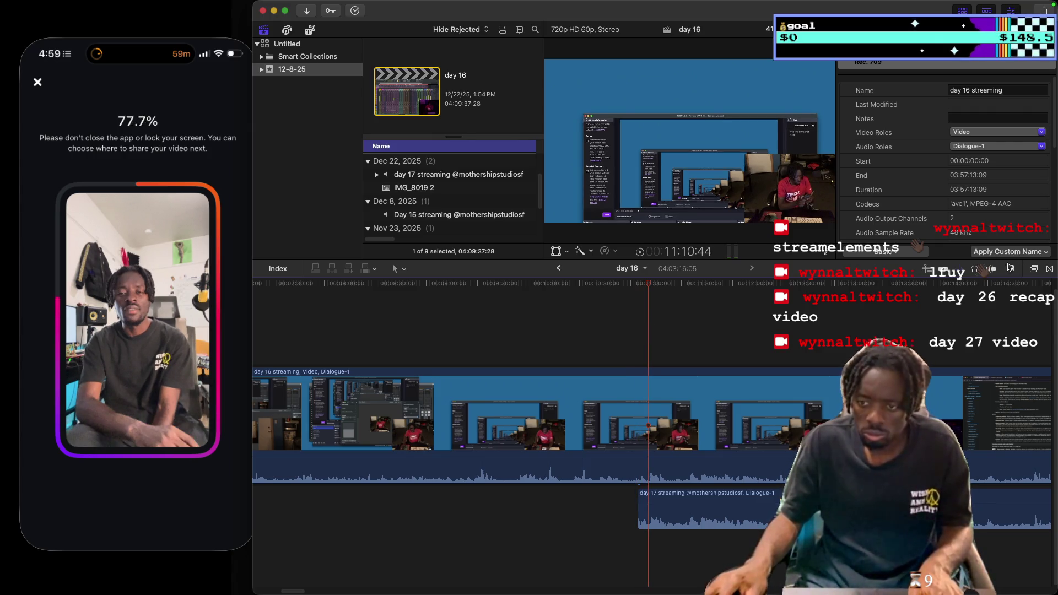
Zoom to 5-second ticks, set the playhead near 11:12:17, and select the day 17 and day 16 clips.
click(1010, 269)
drag(1011, 292, 1019, 292)
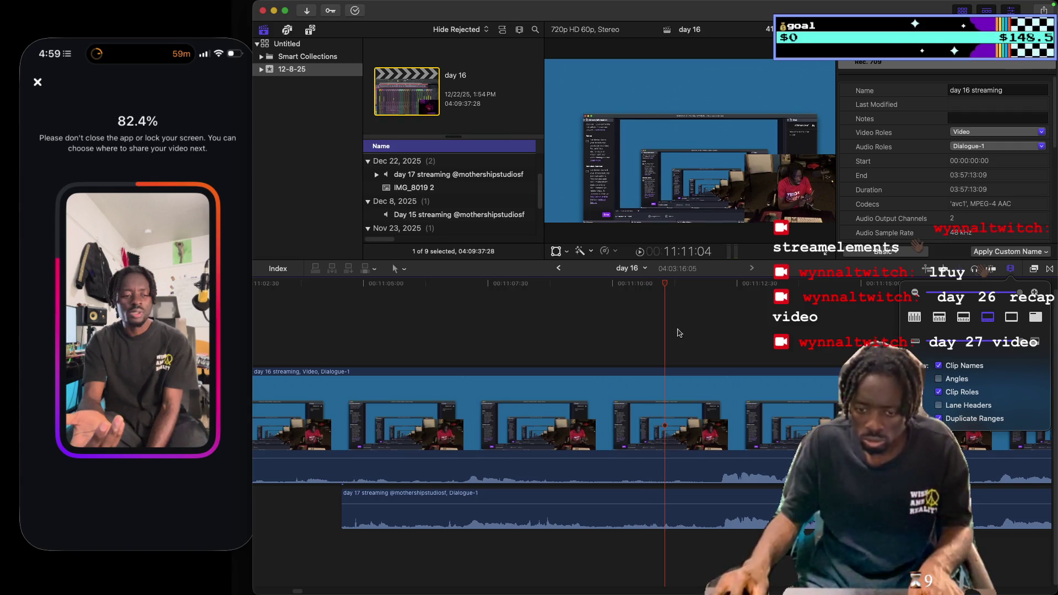
click(703, 323)
click(710, 325)
click(725, 329)
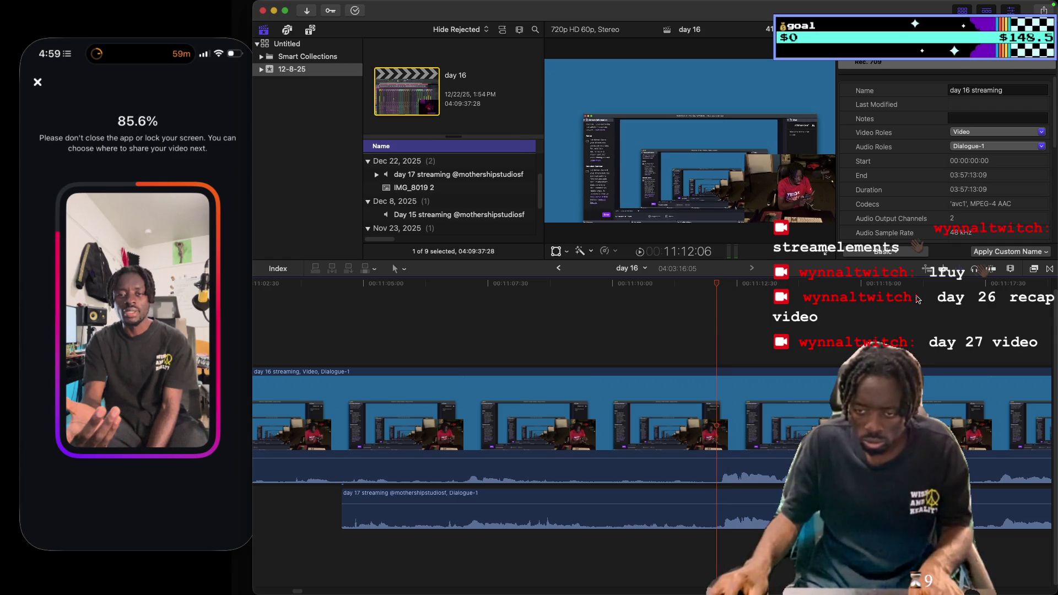
click(1010, 268)
drag(1018, 291, 1009, 298)
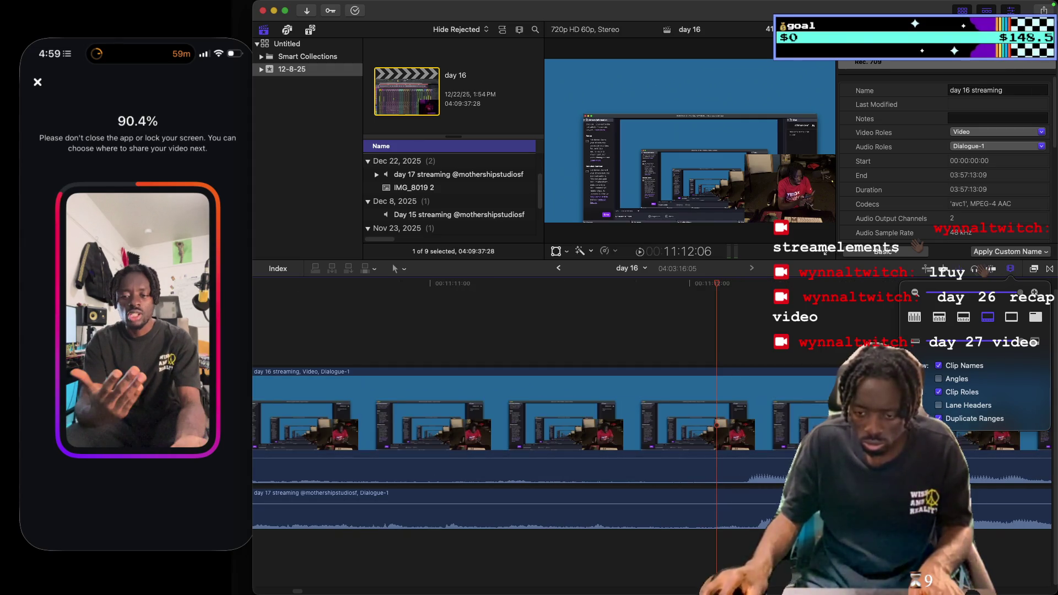
click(551, 509)
click(551, 510)
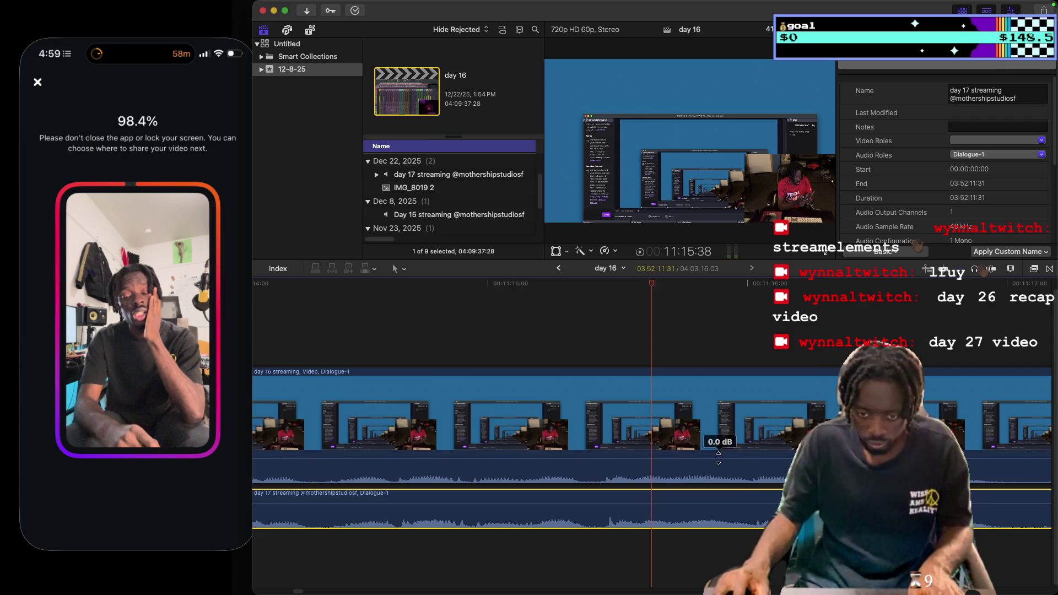
click(720, 457)
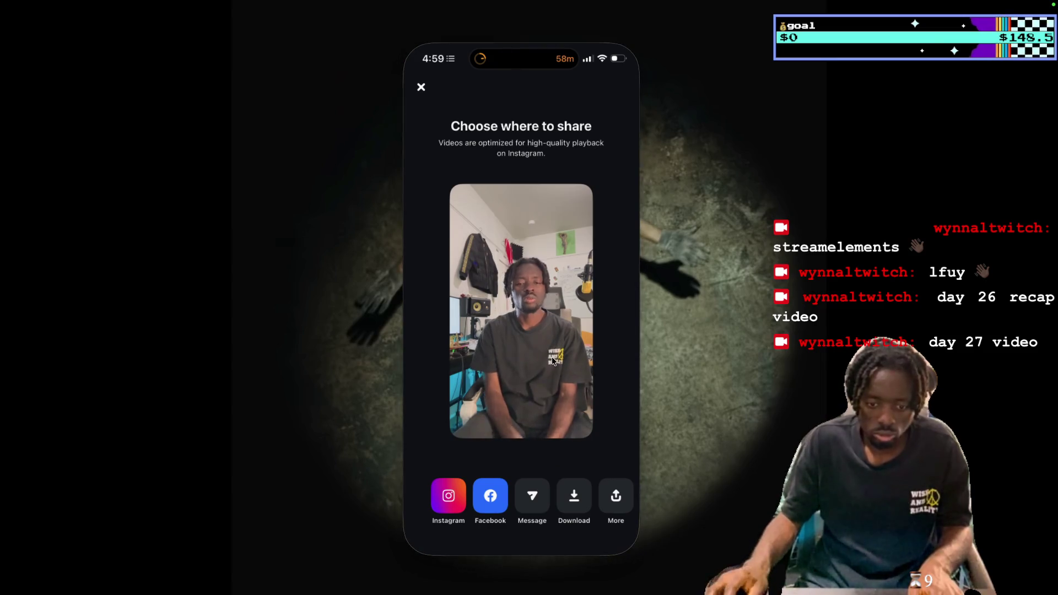
Download the exported Edits video to the phone and return to the home screen.
click(575, 496)
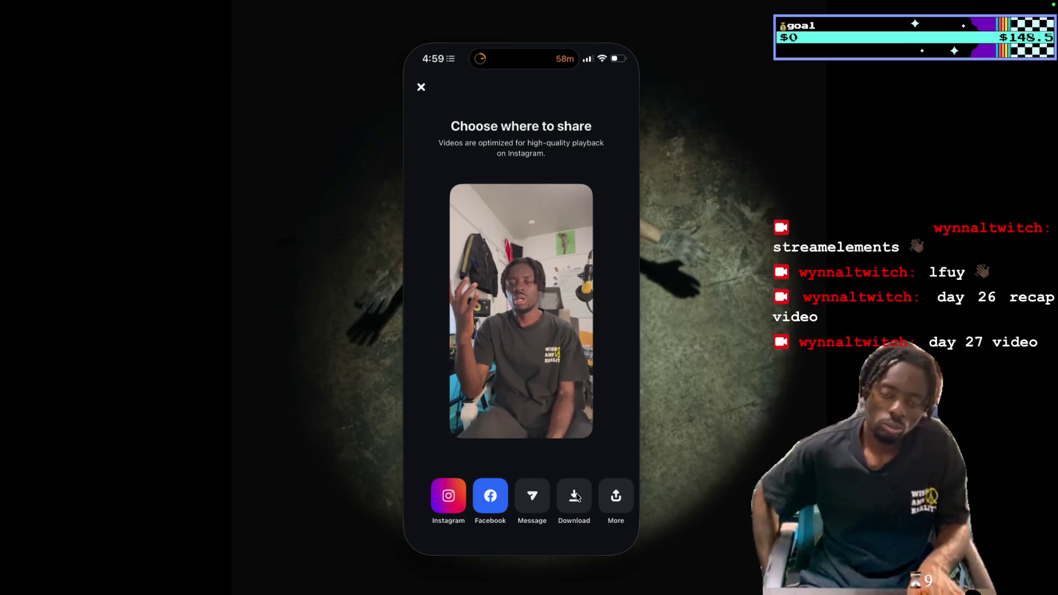
mouse_move(674, 4)
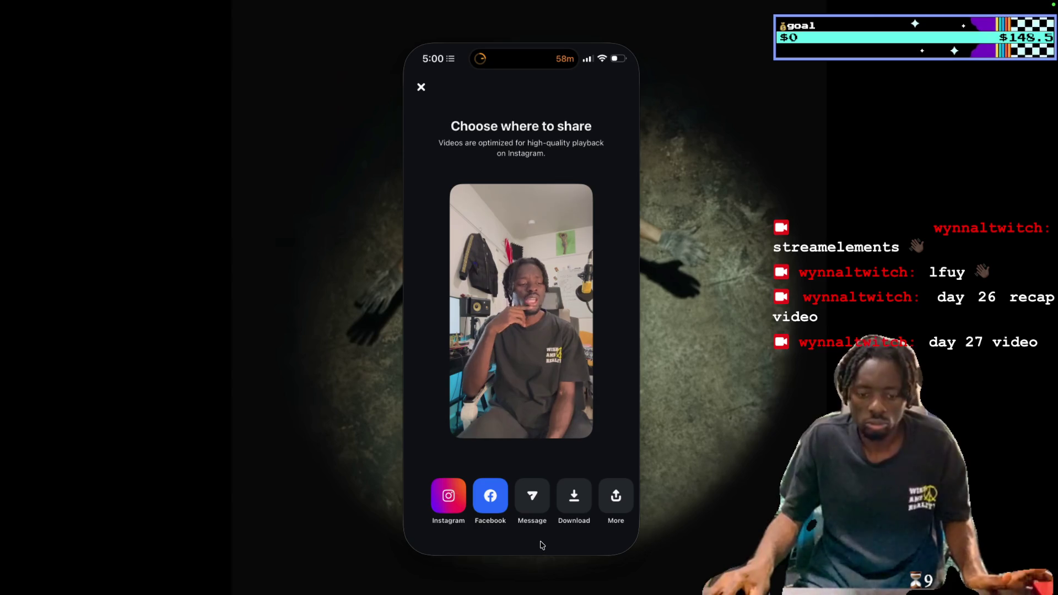
click(539, 551)
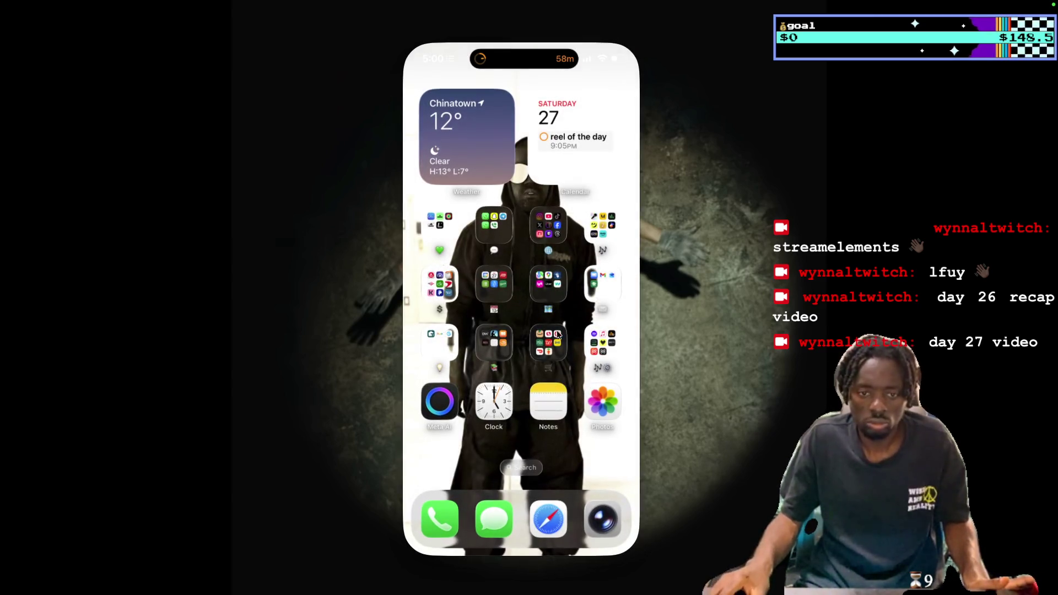
Launch TikTok from the social folder and choose Ignore Limit For Today.
click(548, 226)
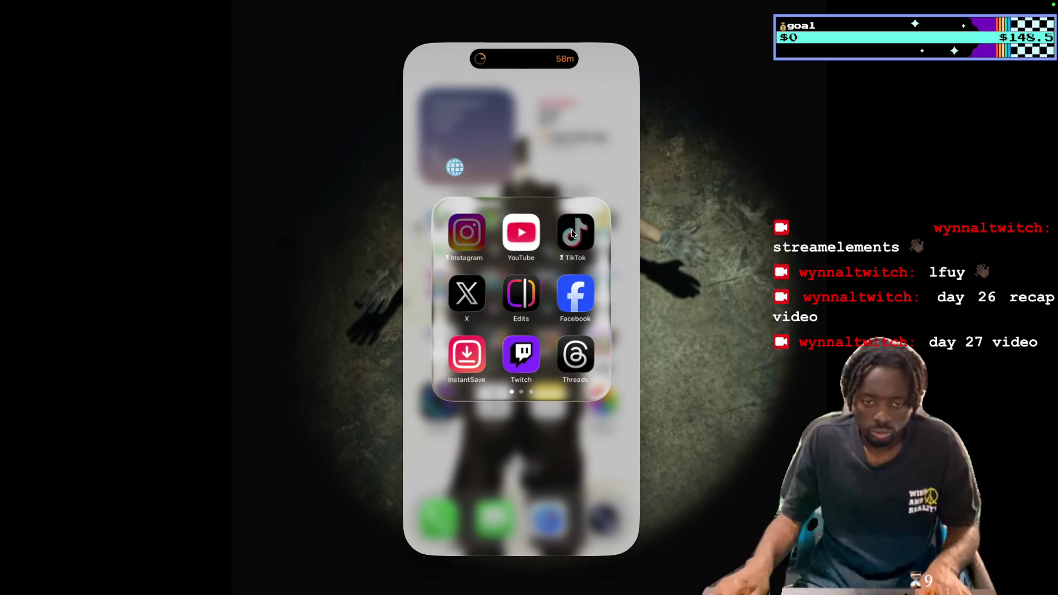
click(573, 232)
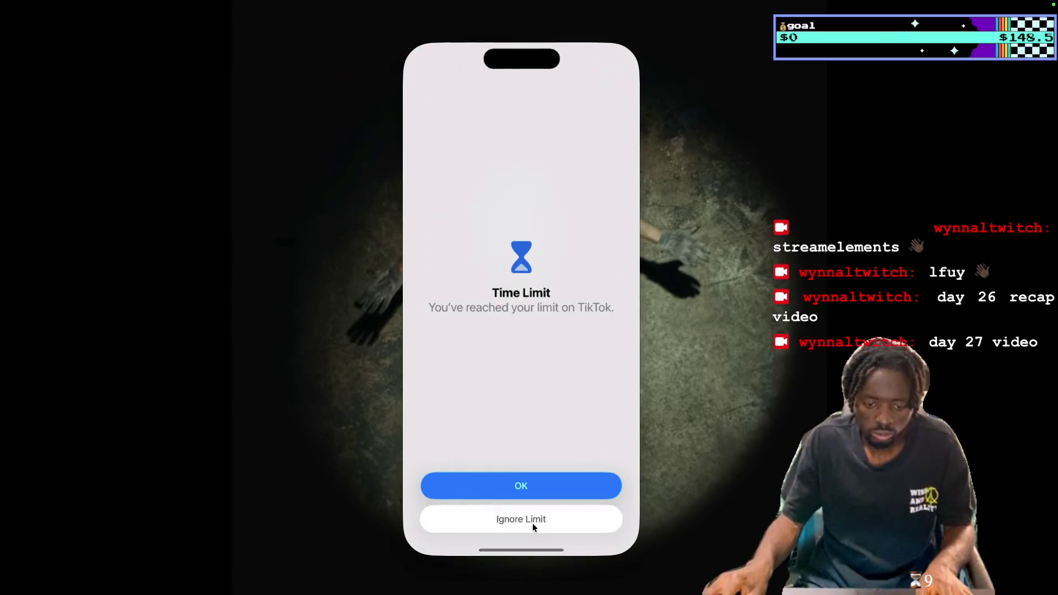
click(537, 521)
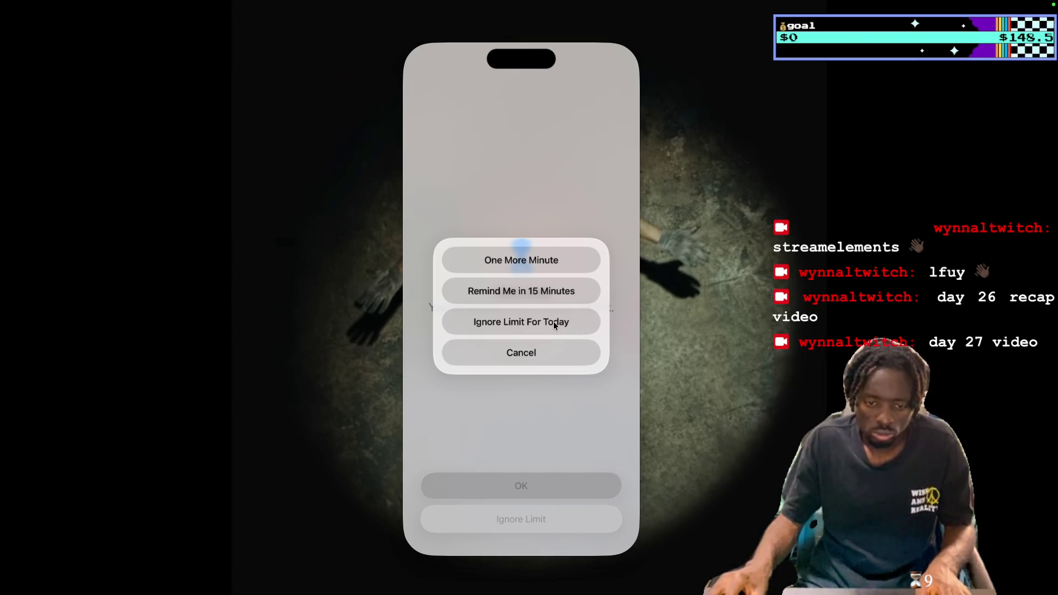
click(545, 291)
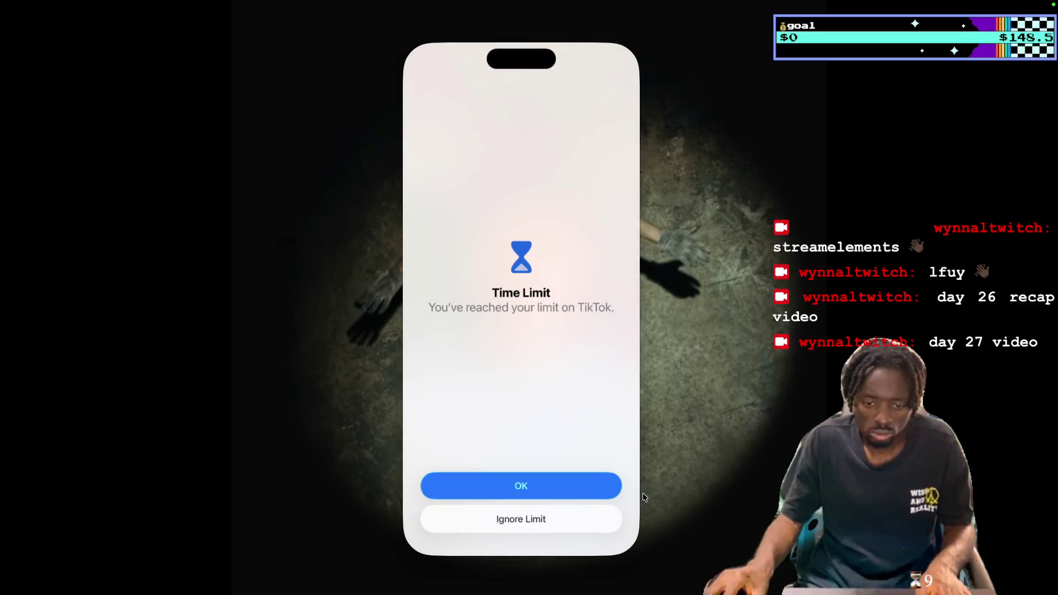
click(591, 533)
click(566, 318)
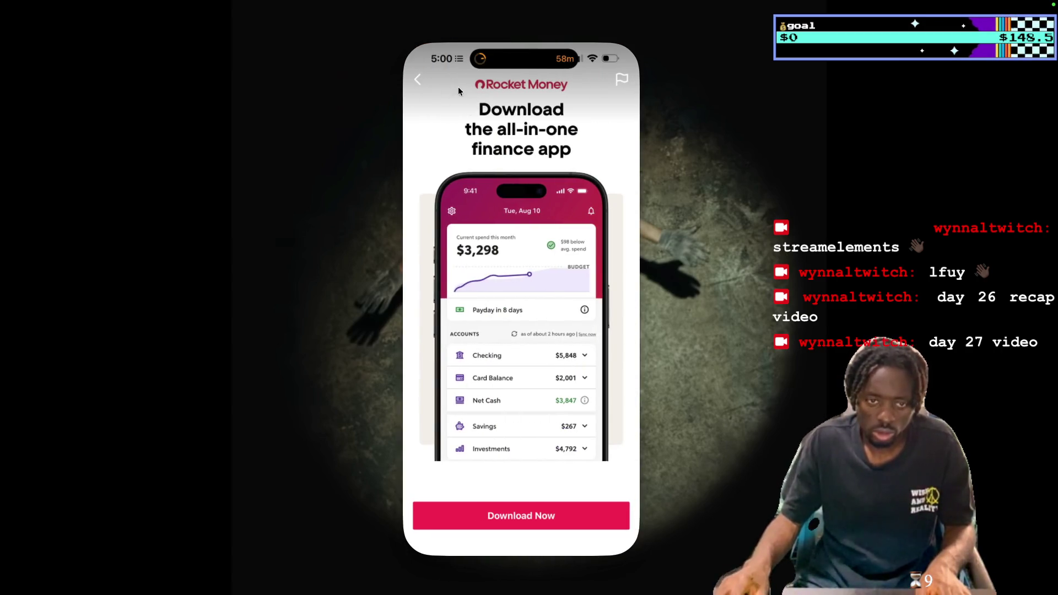
Close the Rocket Money ad, start a new TikTok post, and pick the 02:37 clip from Recents.
click(417, 81)
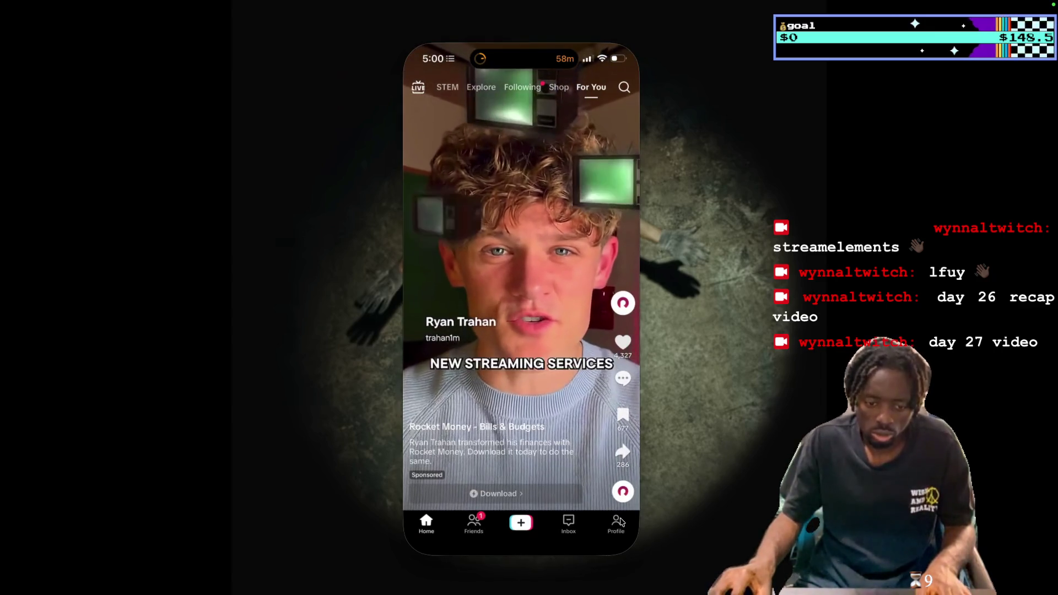
click(621, 516)
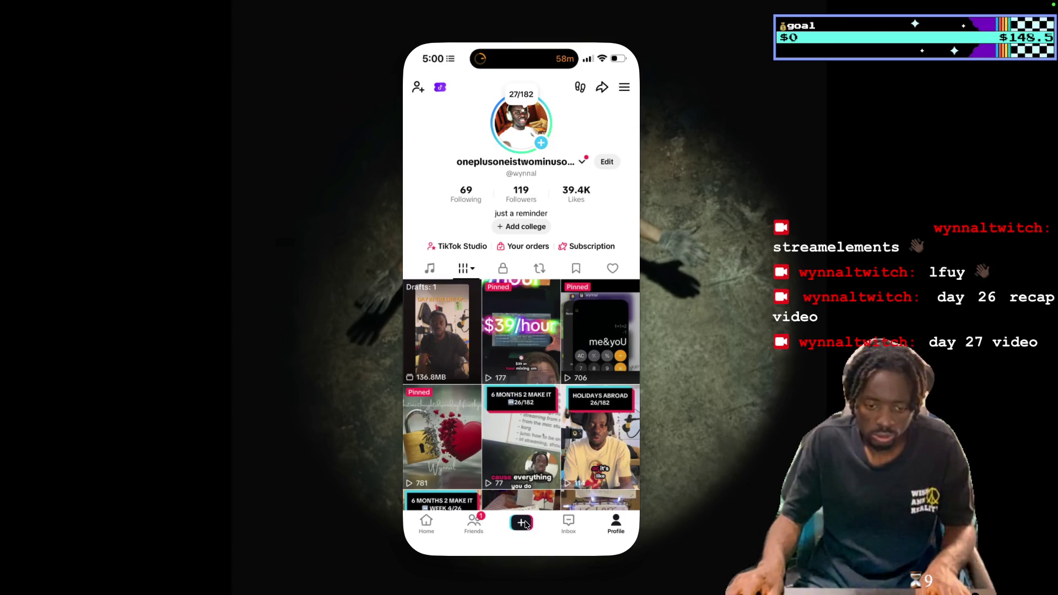
click(526, 523)
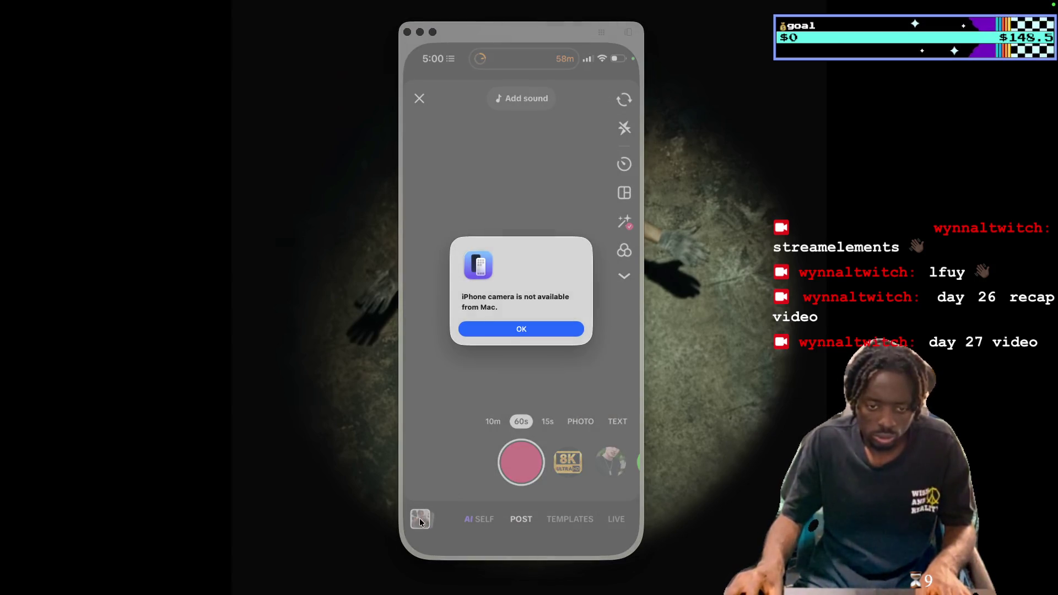
click(534, 335)
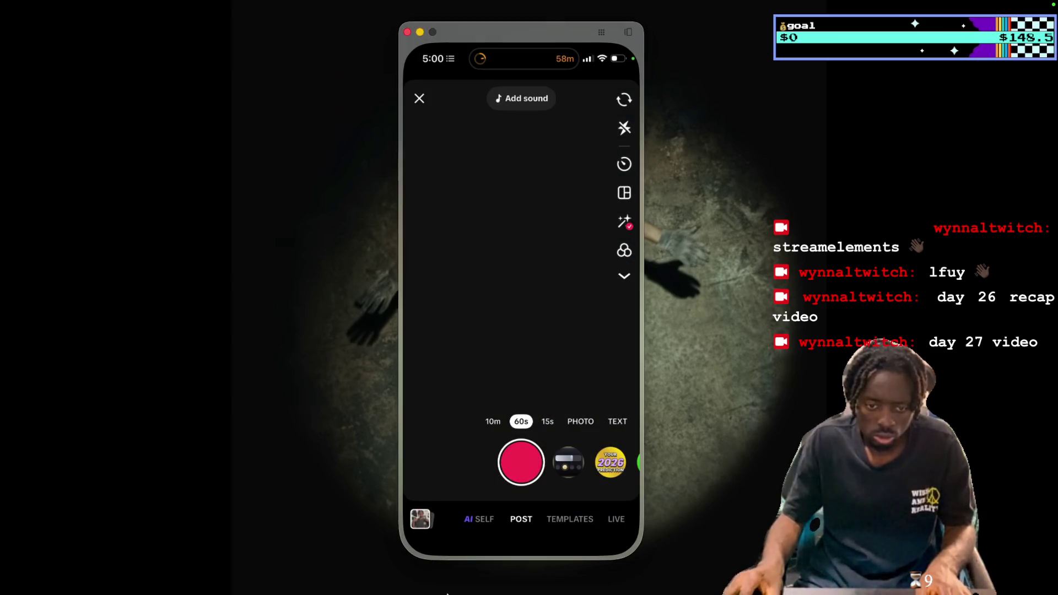
click(422, 518)
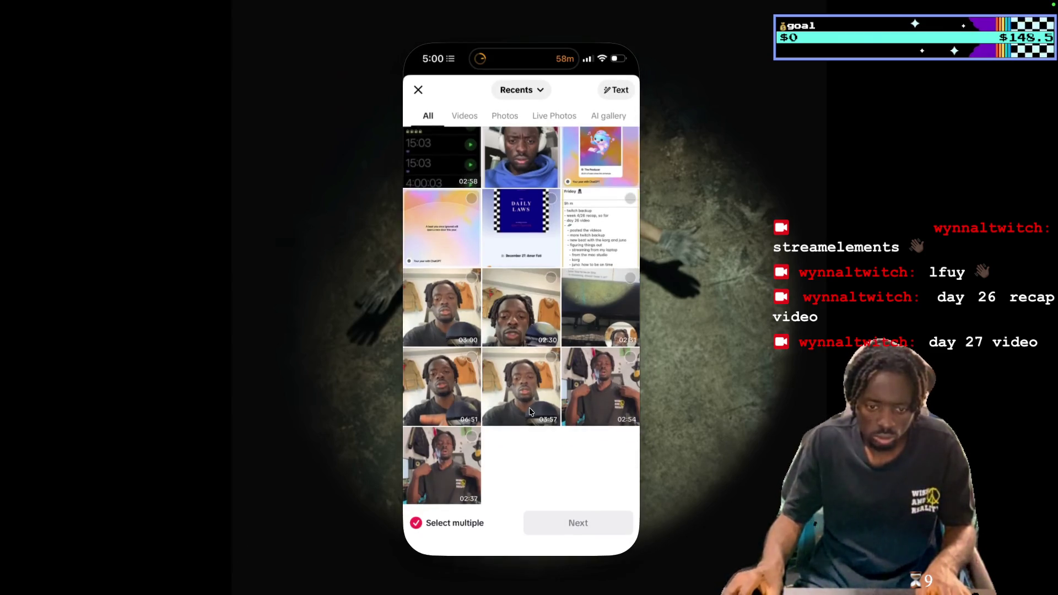
click(471, 437)
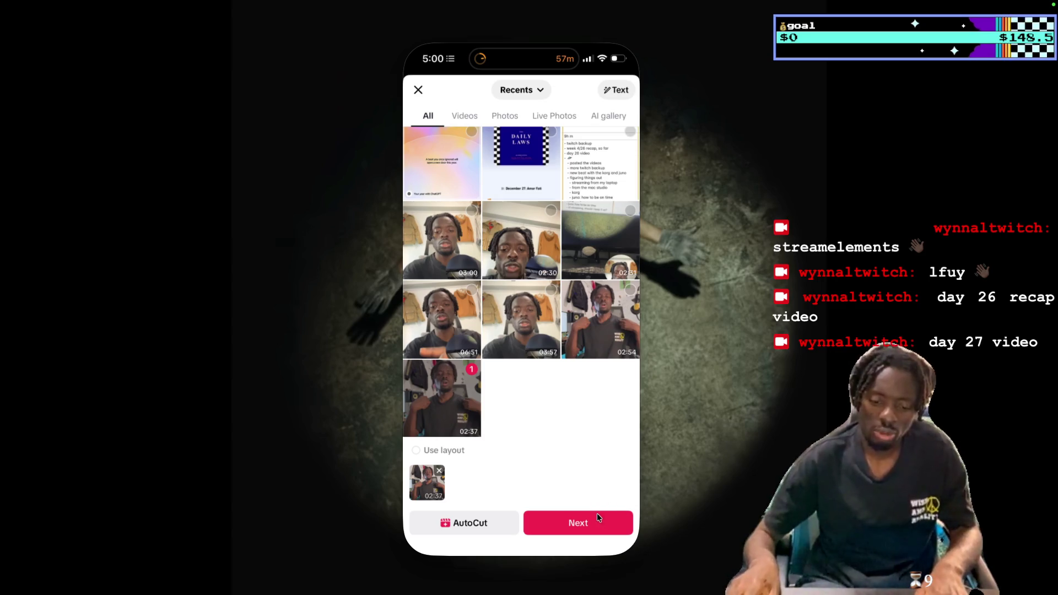
click(605, 528)
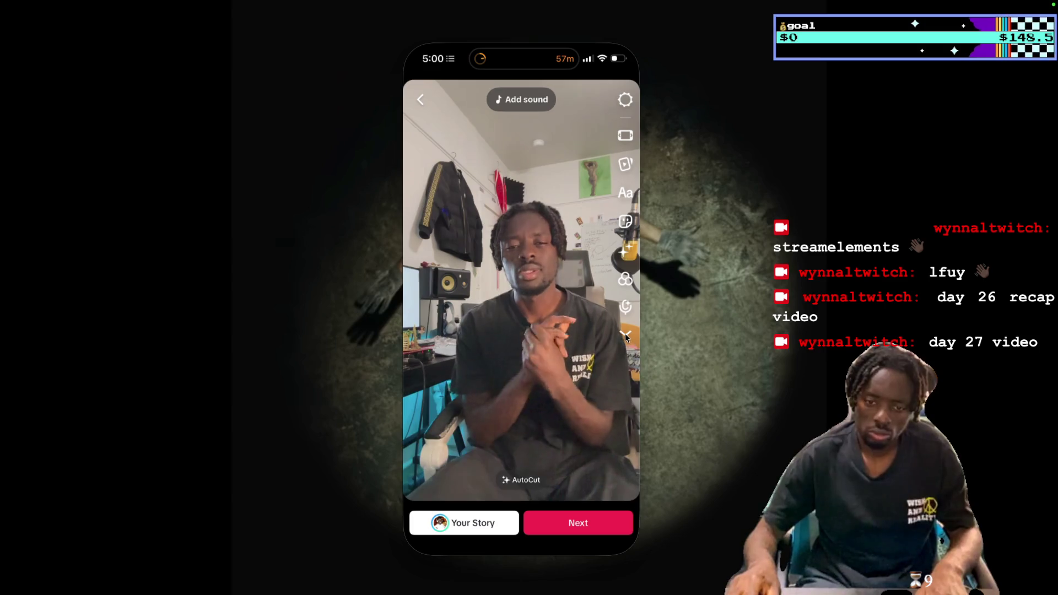
Expand the side toolbar and run Captions to auto-transcribe the 02:37 video.
click(625, 333)
click(625, 339)
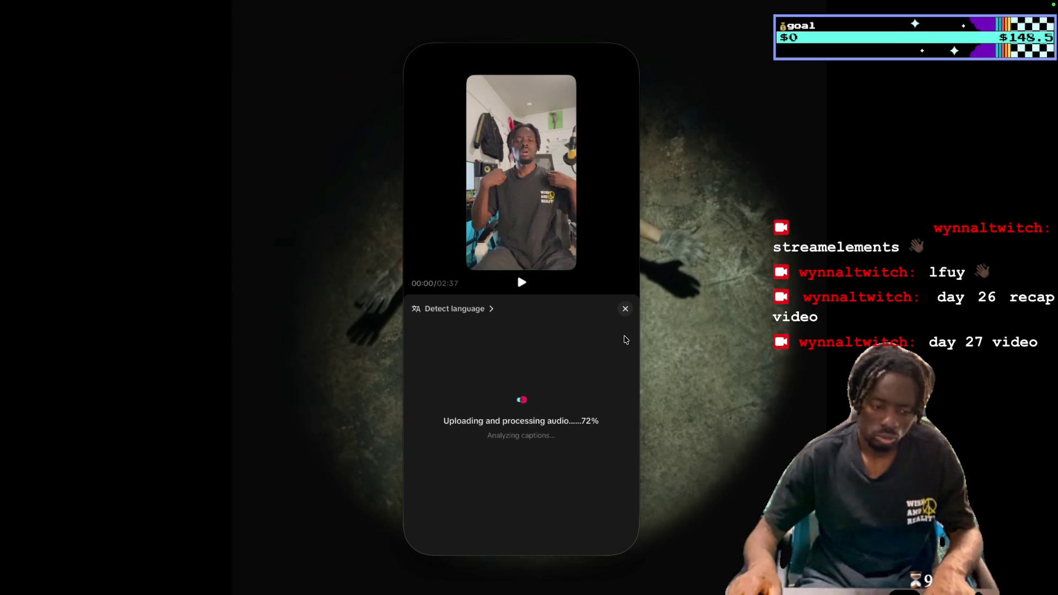
mouse_move(738, 4)
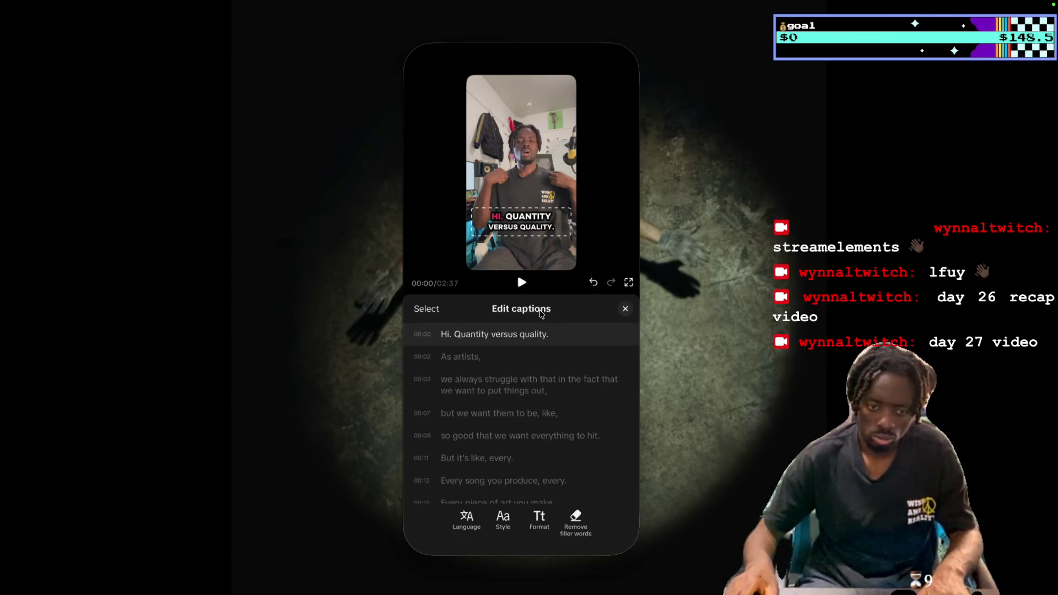
Change the opening caption word 'Hi' to 'aight' and format captions lowercase without punctuation.
click(445, 336)
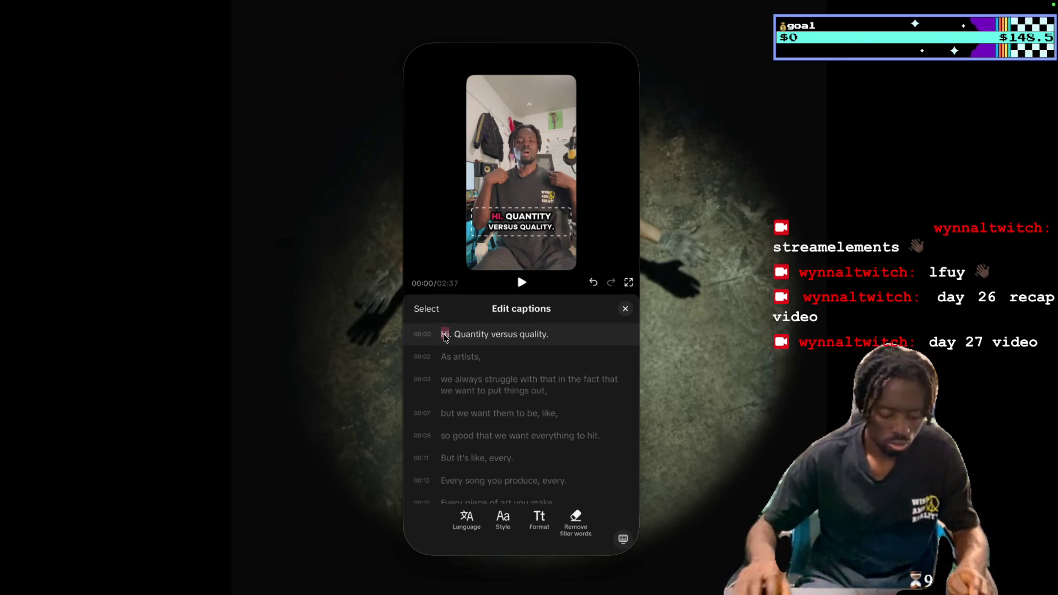
text(aight)
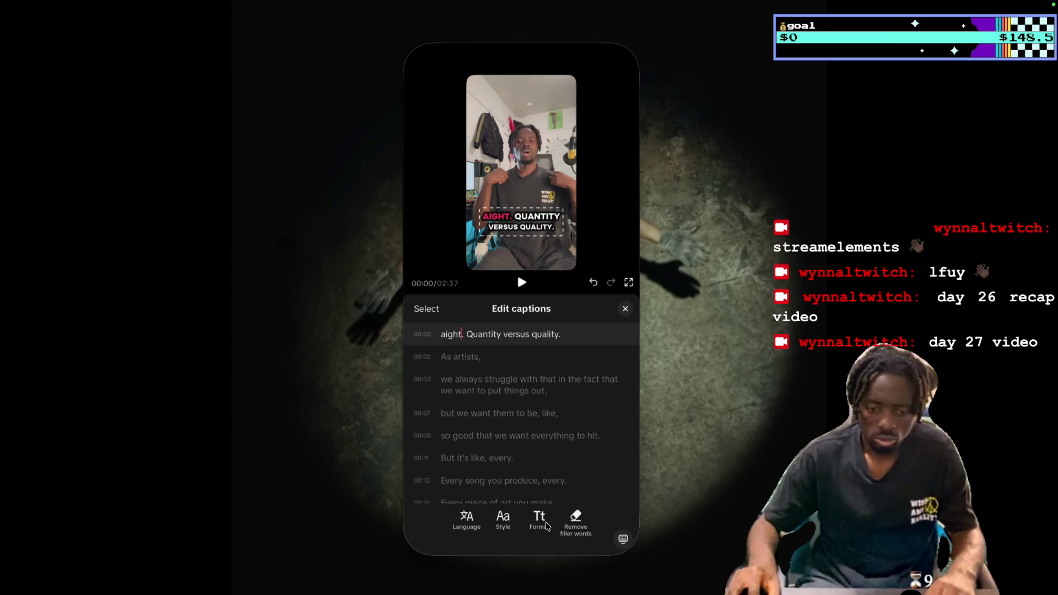
click(542, 520)
click(606, 494)
click(548, 446)
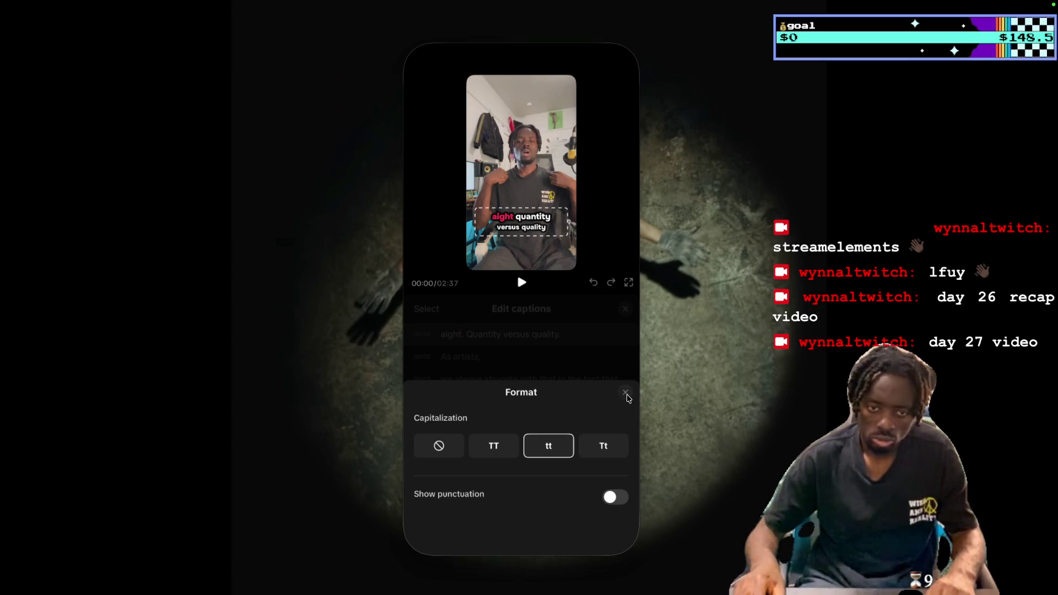
click(626, 394)
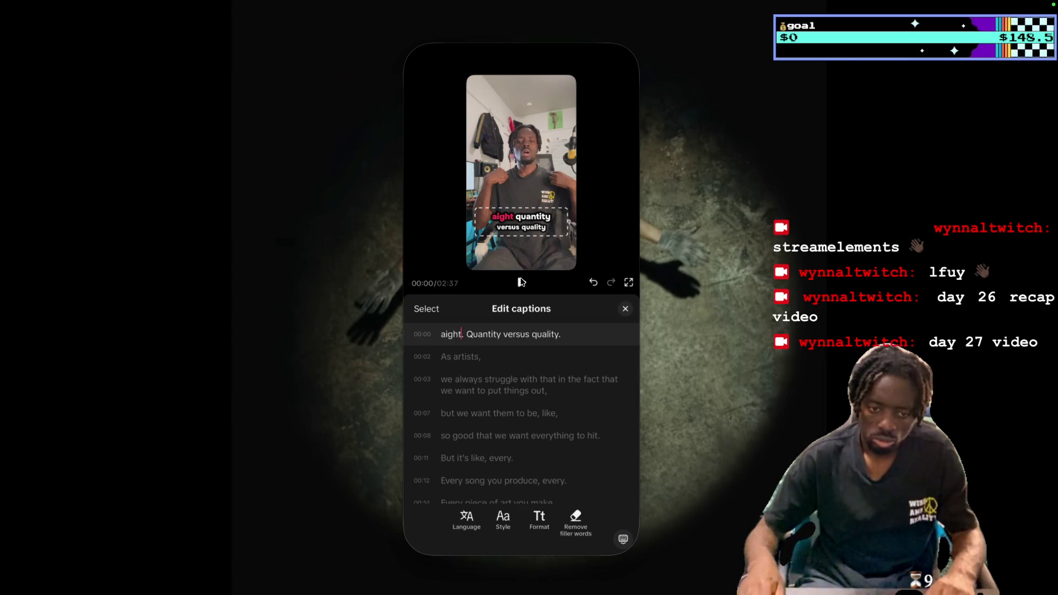
Jump to the 00:03 caption, close the caption list, and select the video clip.
click(501, 379)
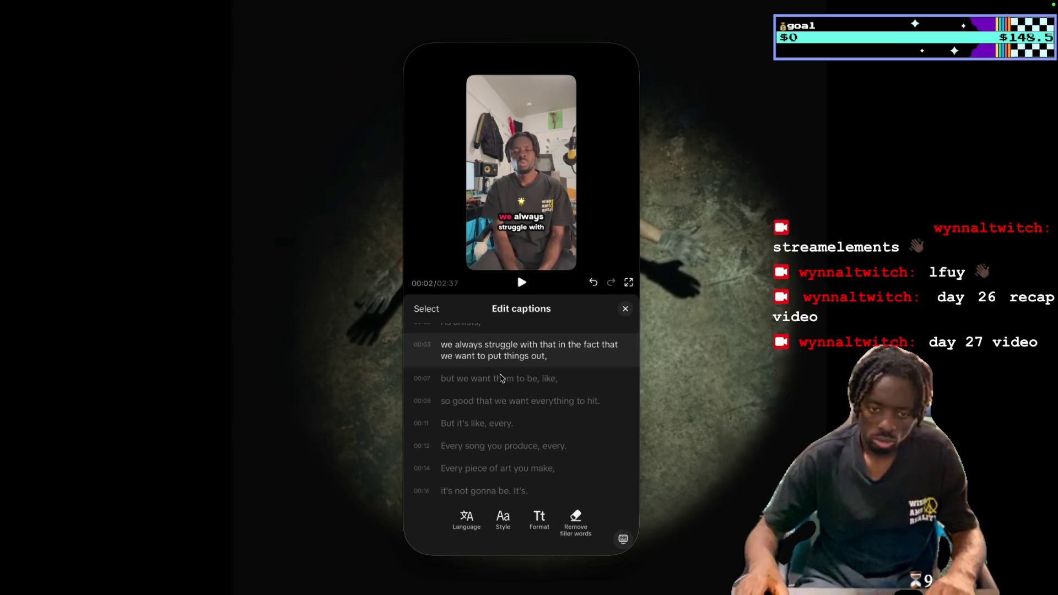
click(626, 309)
click(595, 332)
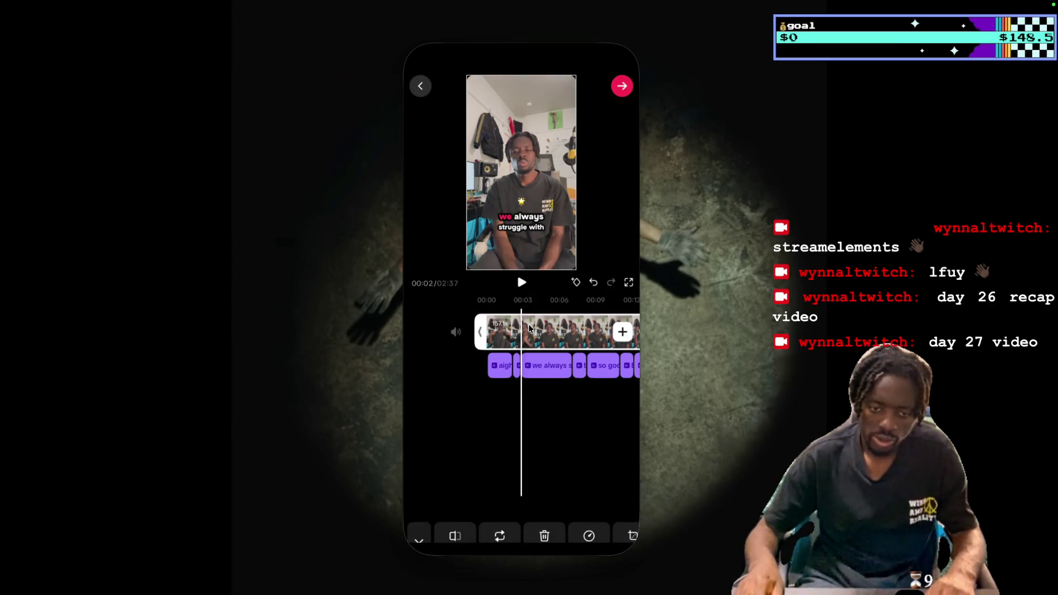
Set the video clip's speed to 1.5x, shortening it to 01:44, then select the captions.
click(589, 521)
drag(495, 514, 498, 513)
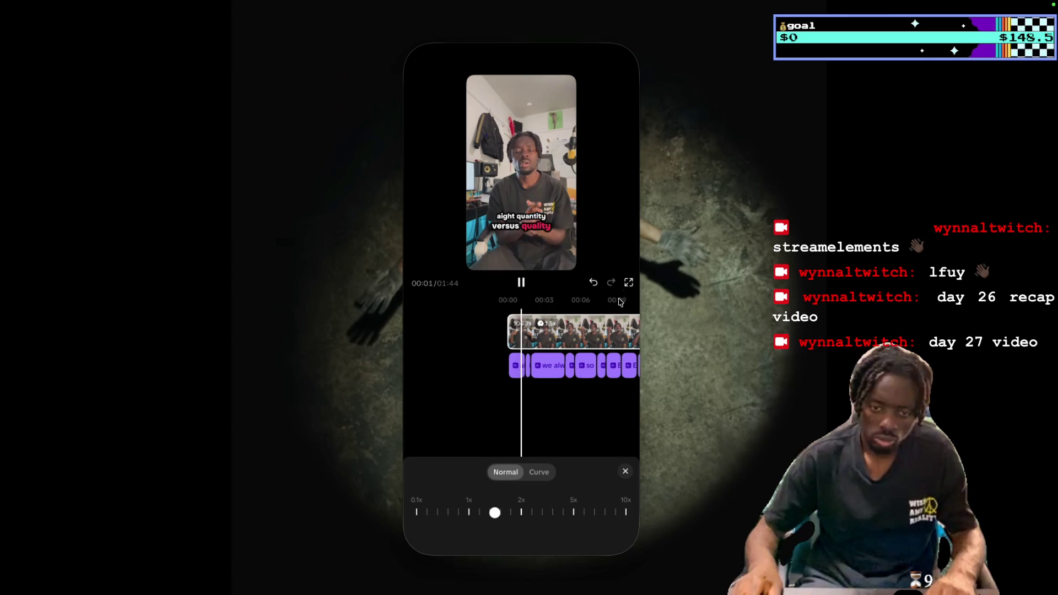
click(625, 471)
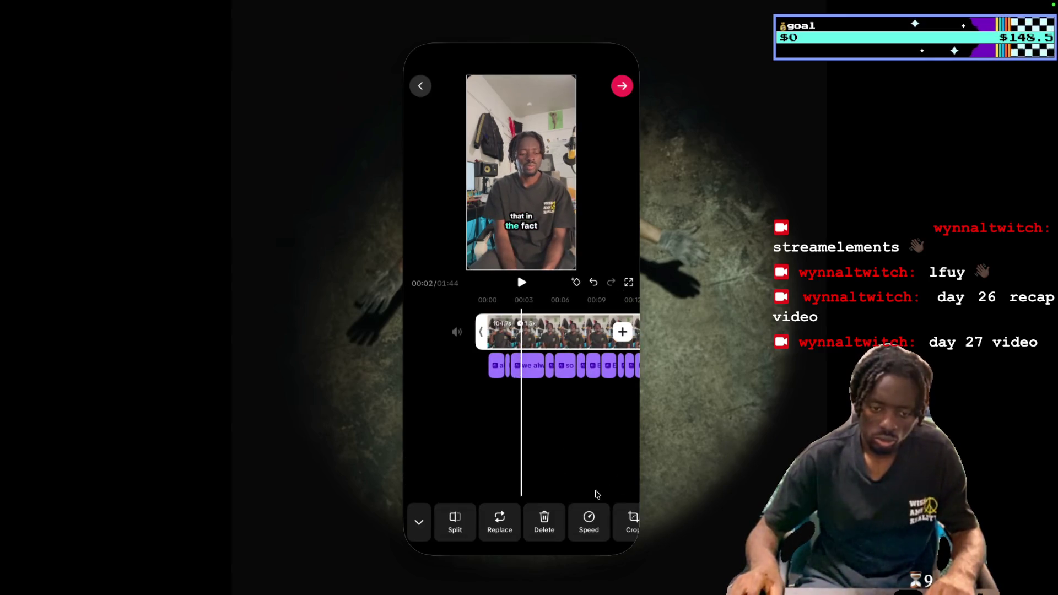
click(527, 365)
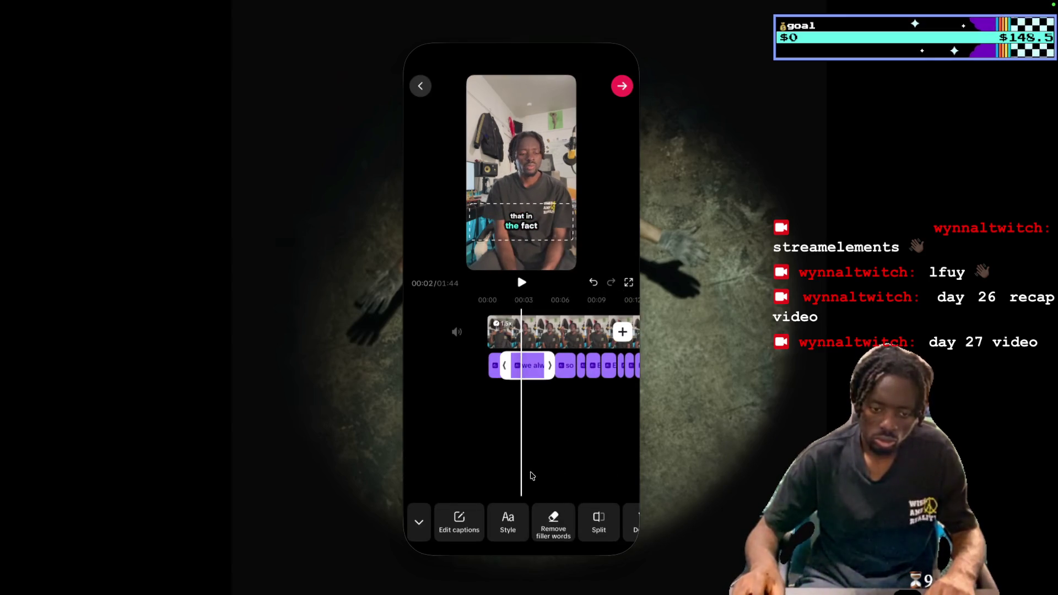
Open the caption list, review from the start, and undo a trial has-to-had edit.
click(473, 524)
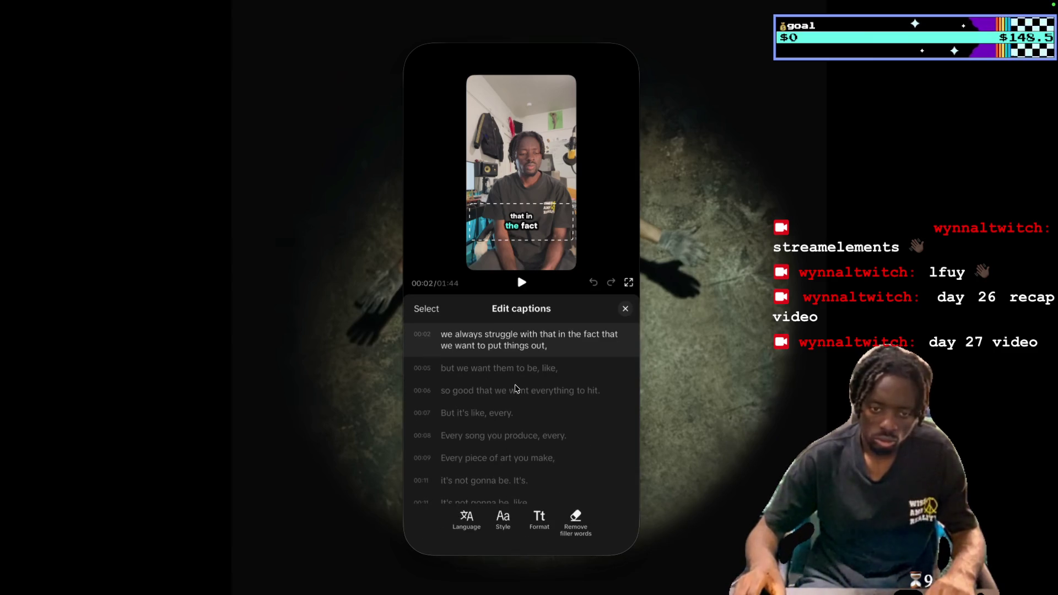
click(518, 356)
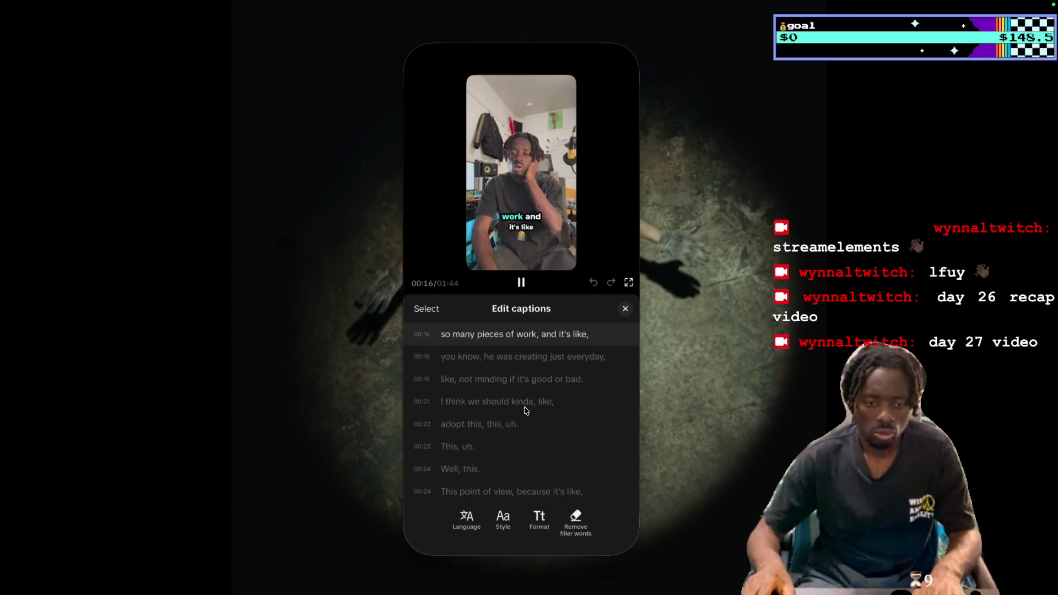
key(space)
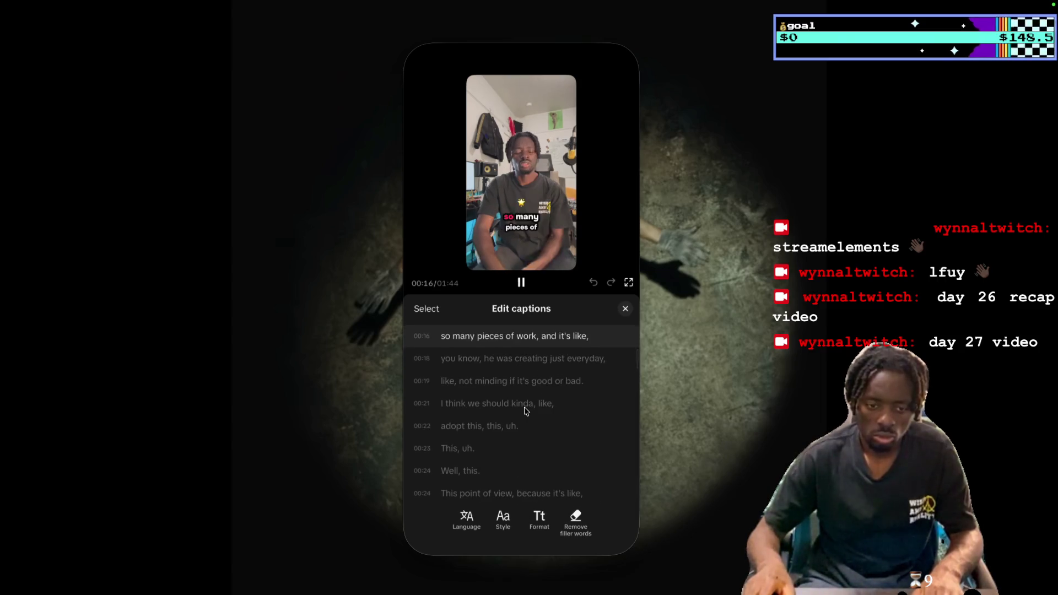
scroll(486, 361, up, 3)
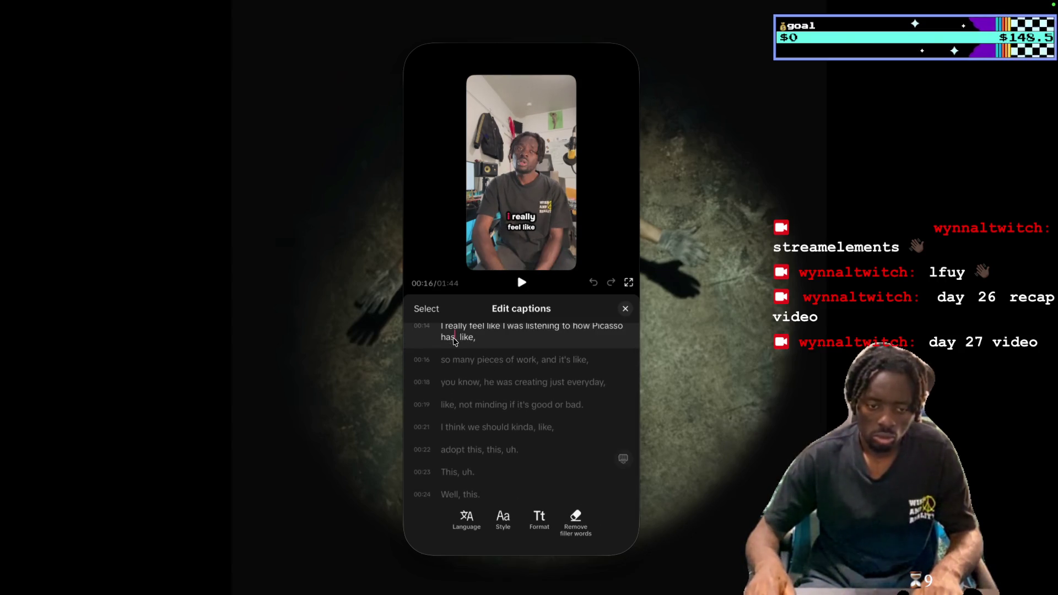
key(BackSpace)
text(d)
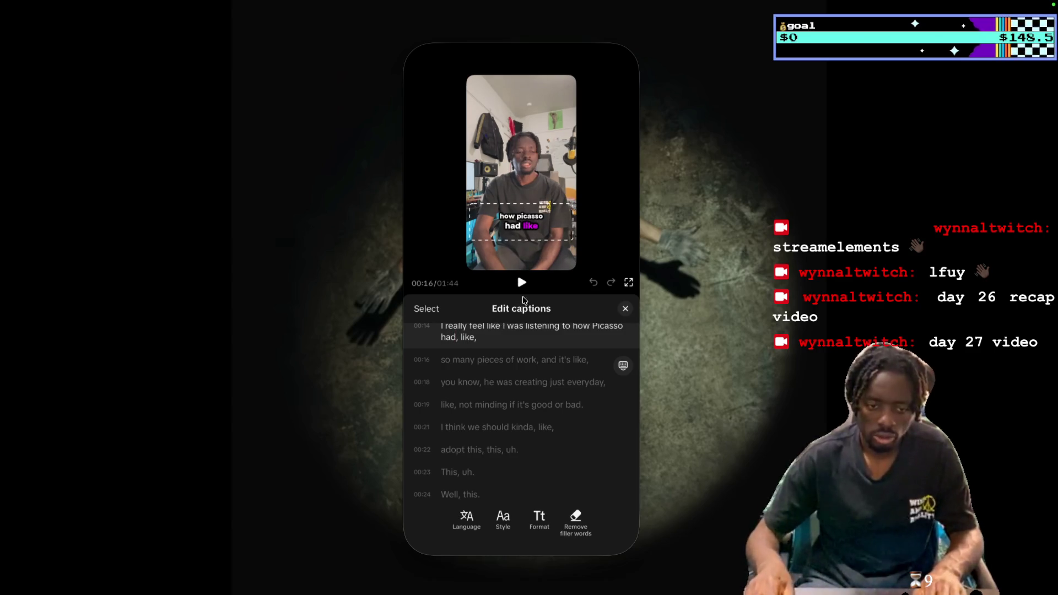
key(ctrl+z)
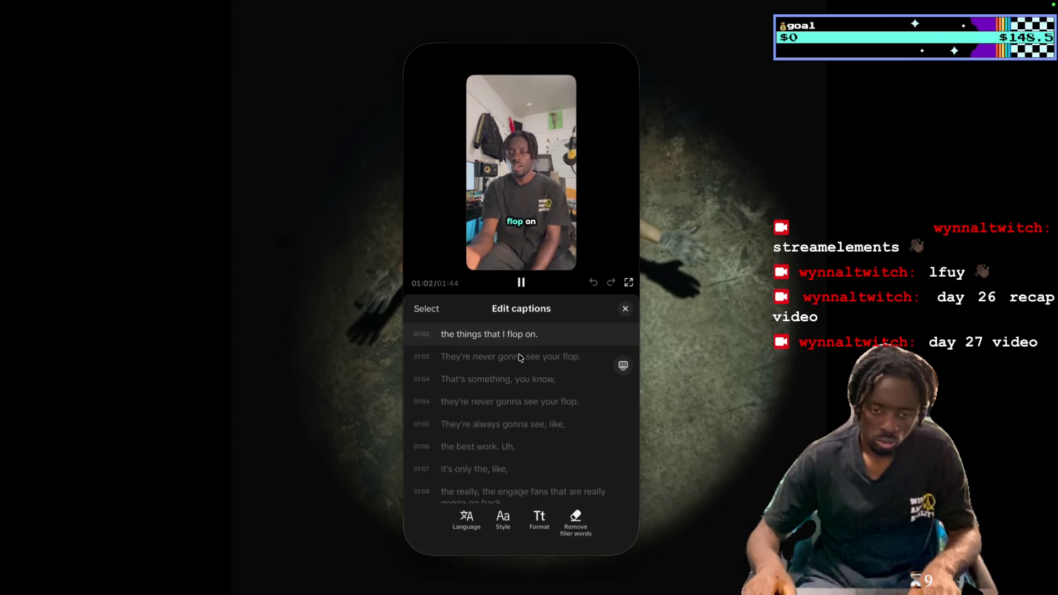
Correct the captions to read 'flopped on', 'engaged' and 'released'.
click(524, 342)
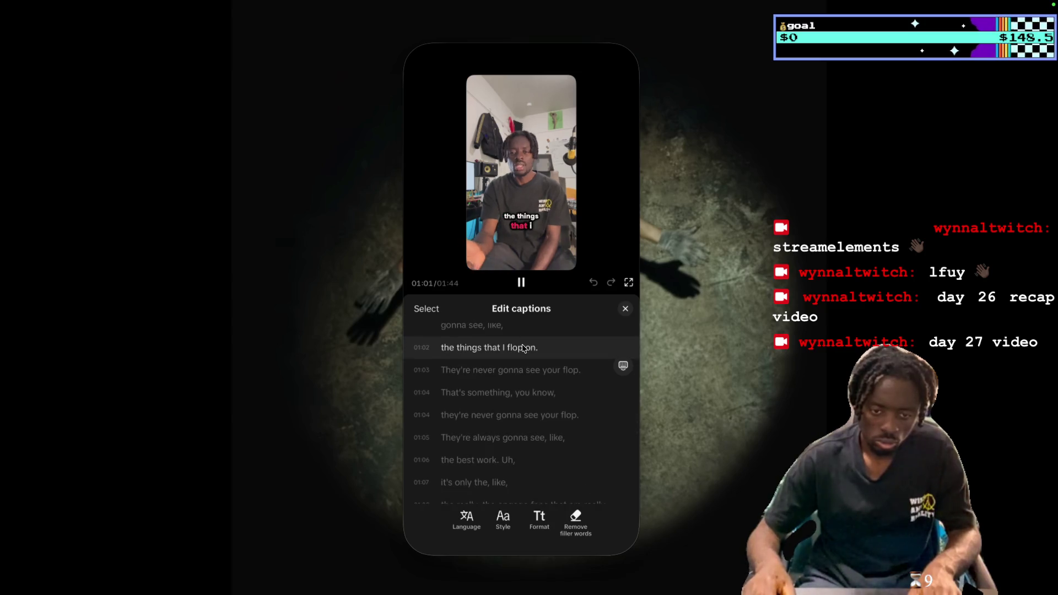
text(ped)
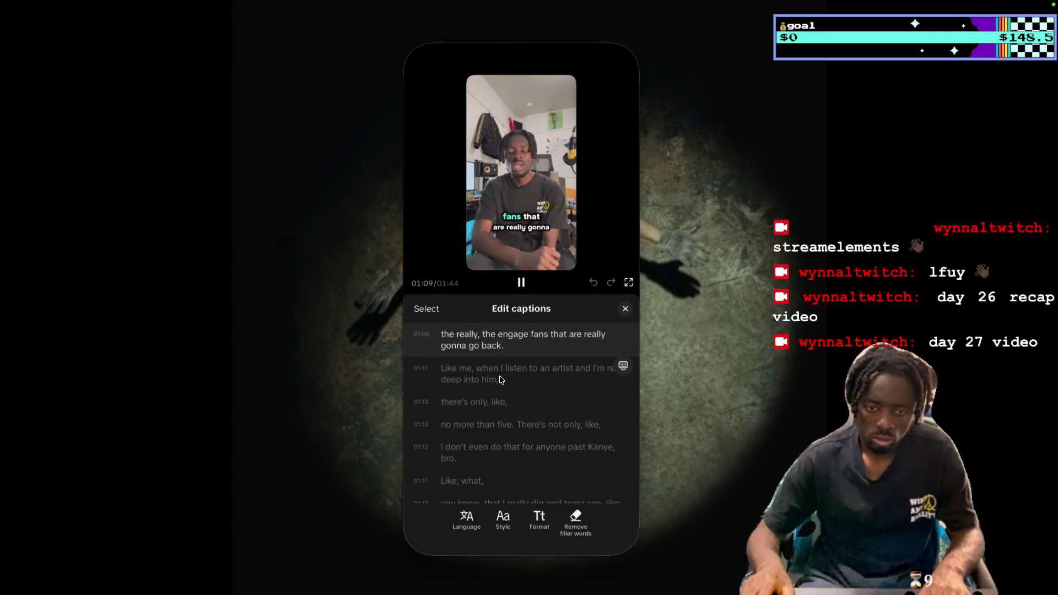
key(Left)
click(524, 366)
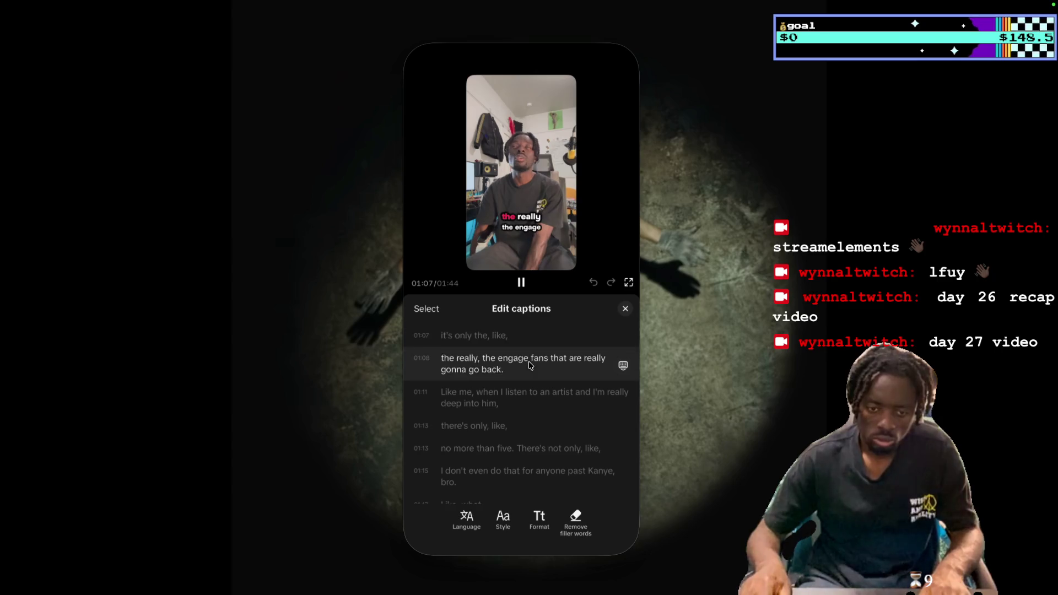
text(d)
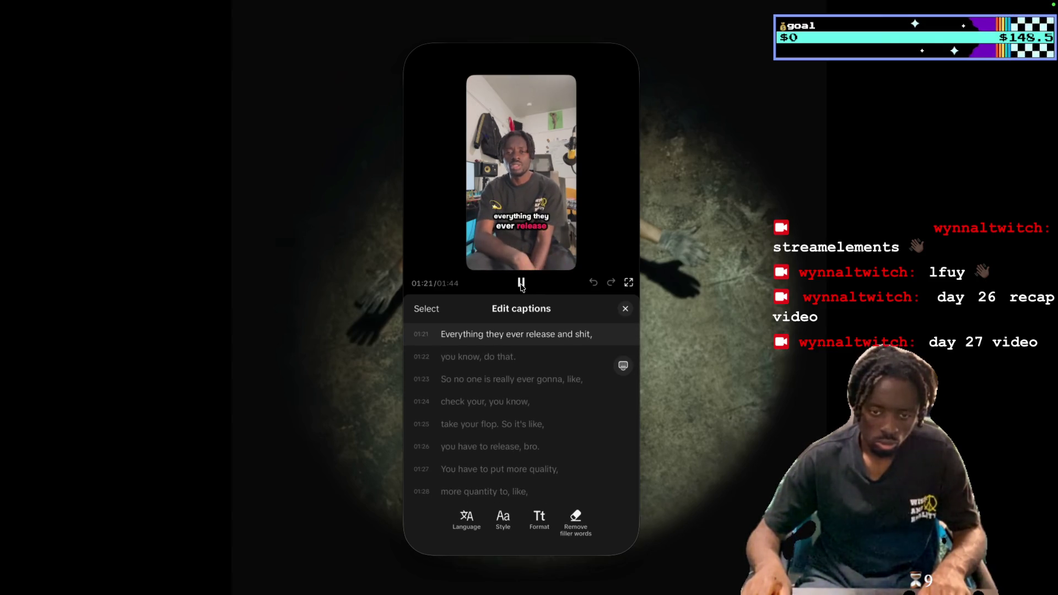
click(521, 282)
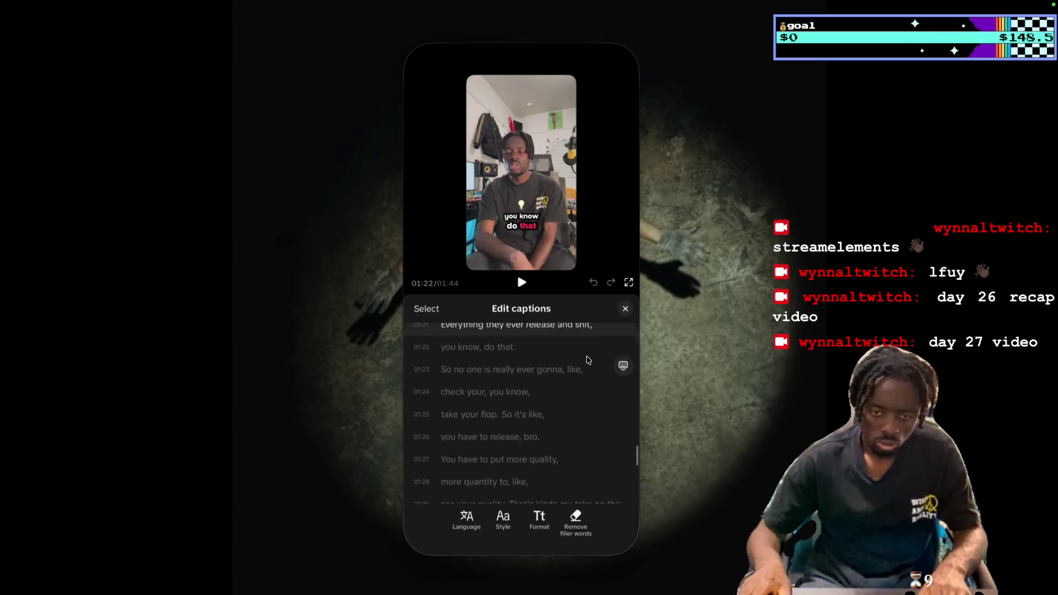
click(570, 339)
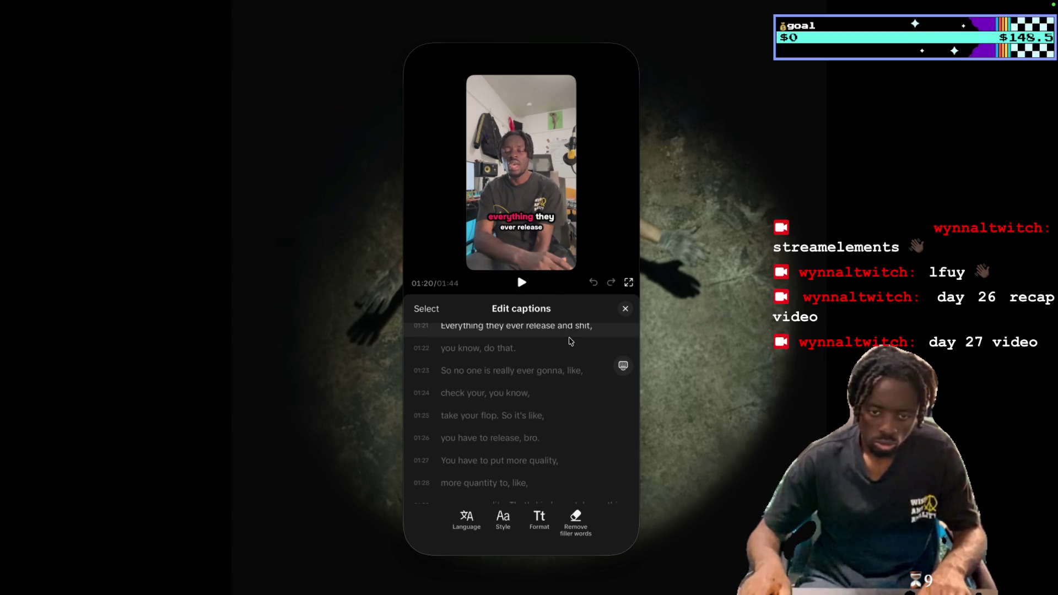
text(I'm d)
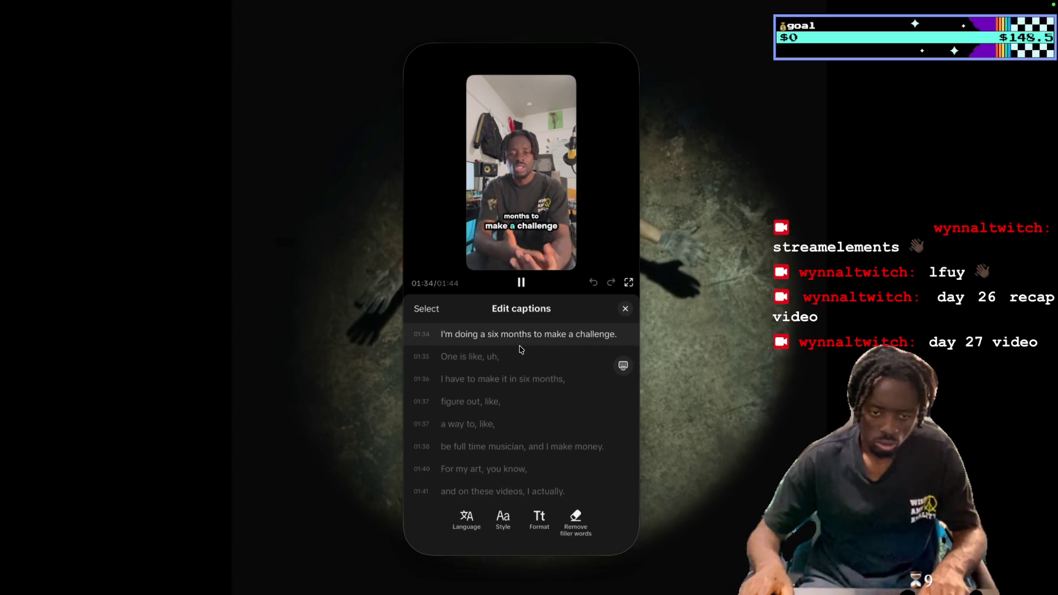
key(space)
scroll(519, 350, up, 1)
Change 'do' to 'doing' at 01:32 and 'One' to 'where' at 01:35, then replay to check.
click(521, 349)
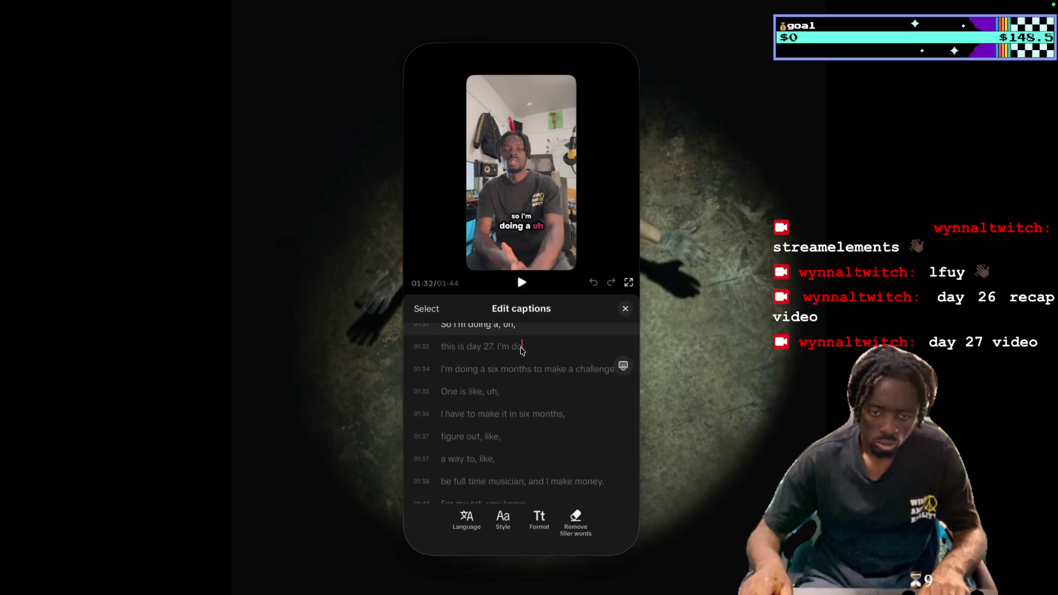
text(ing-.)
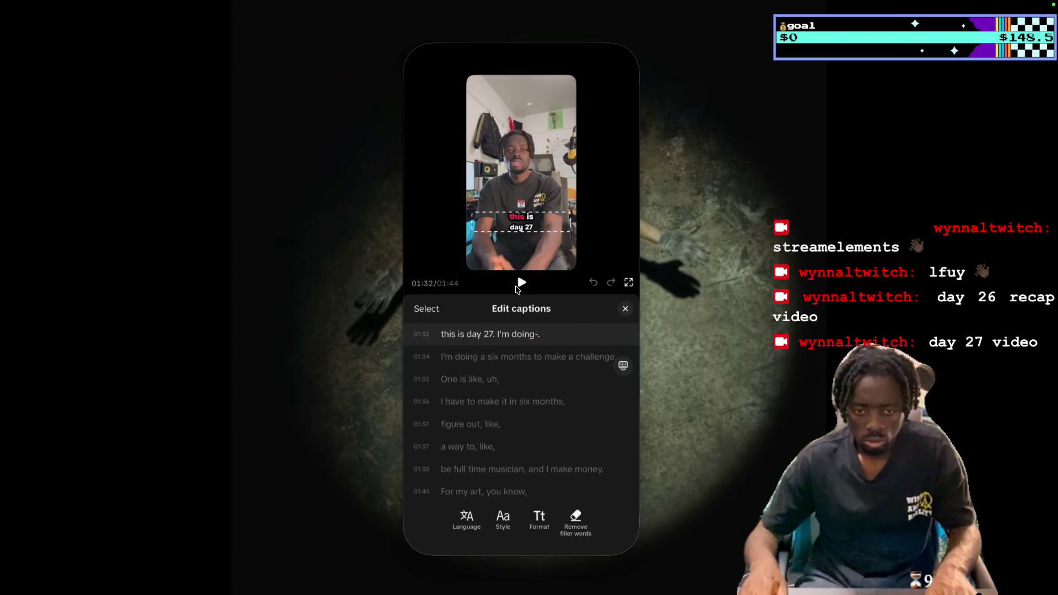
click(520, 285)
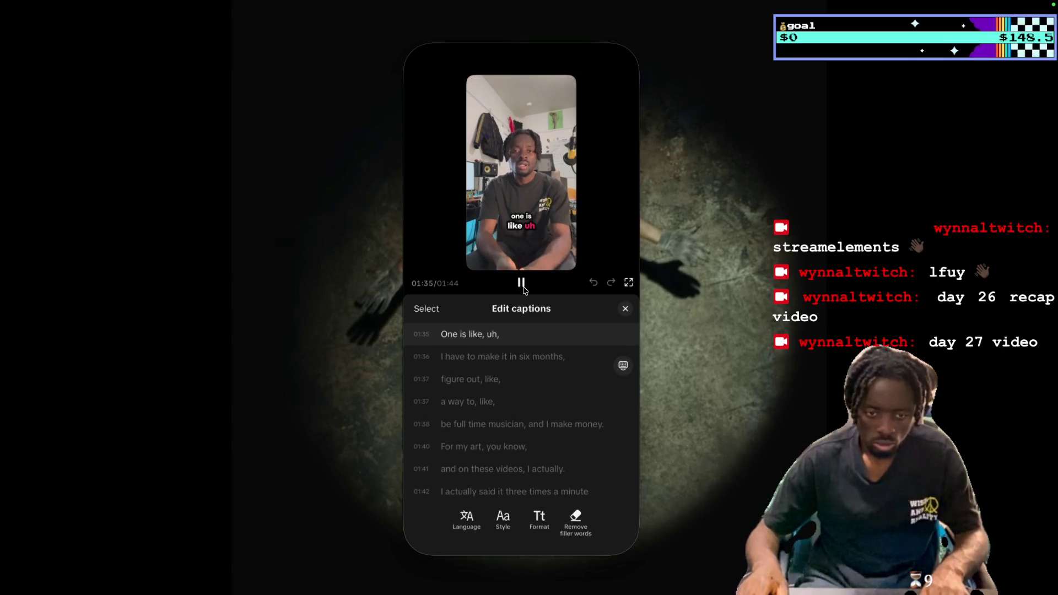
click(521, 285)
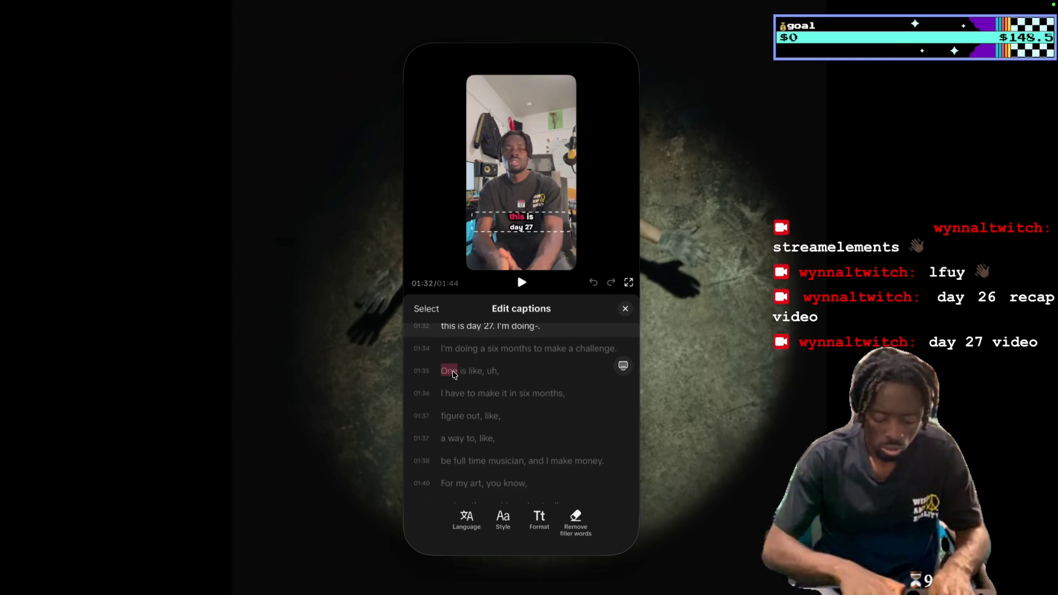
double_click(448, 371)
text(where)
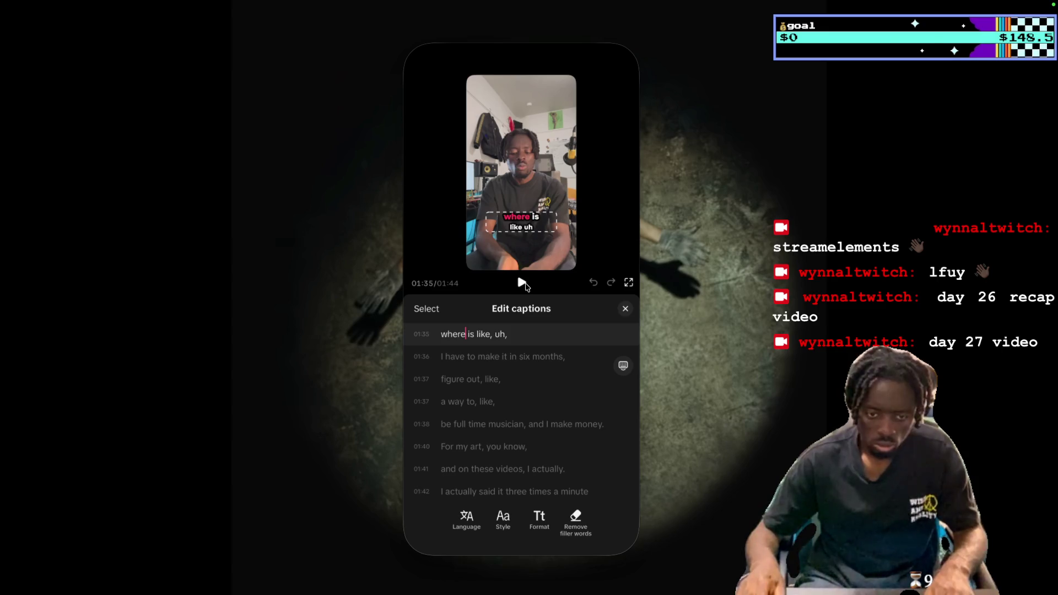
click(523, 284)
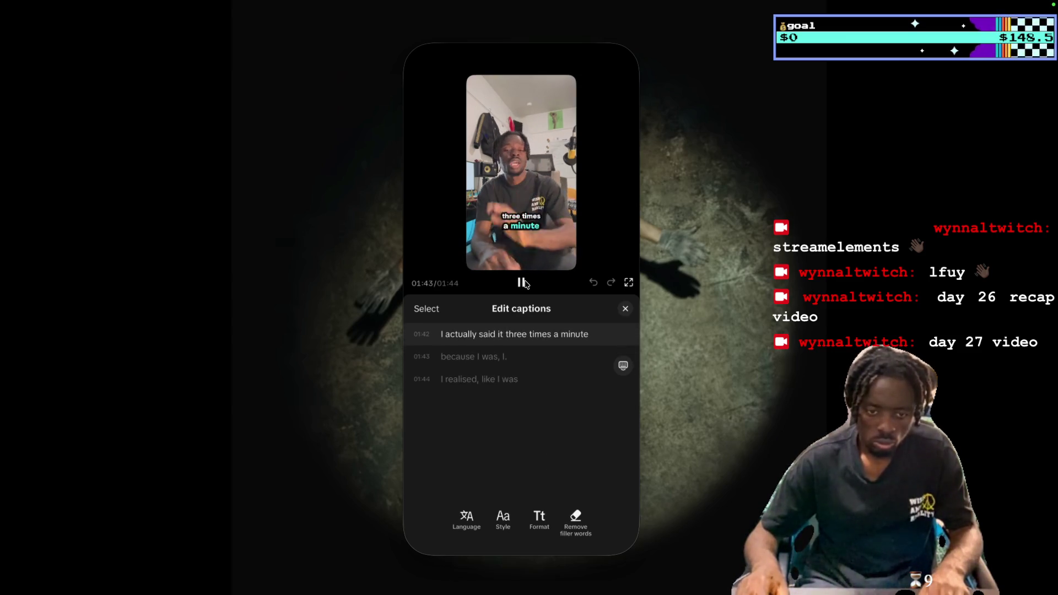
In the 01:42 caption, change 'sai' to 'set' and replace 'times a' with dashes.
scroll(492, 336, up, 1)
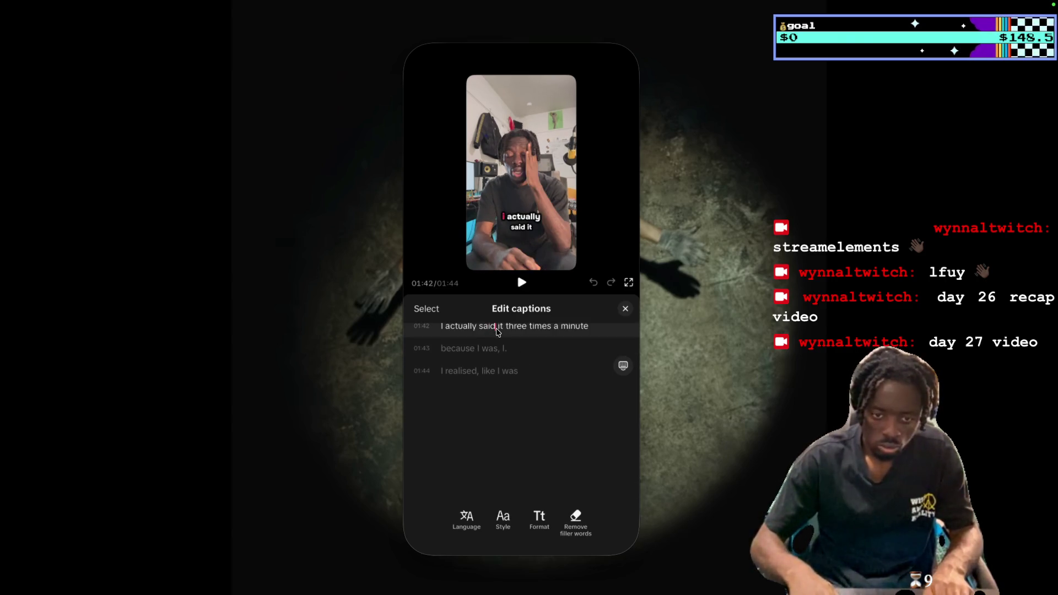
key(BackSpace)
key(BackSpace)
text(et)
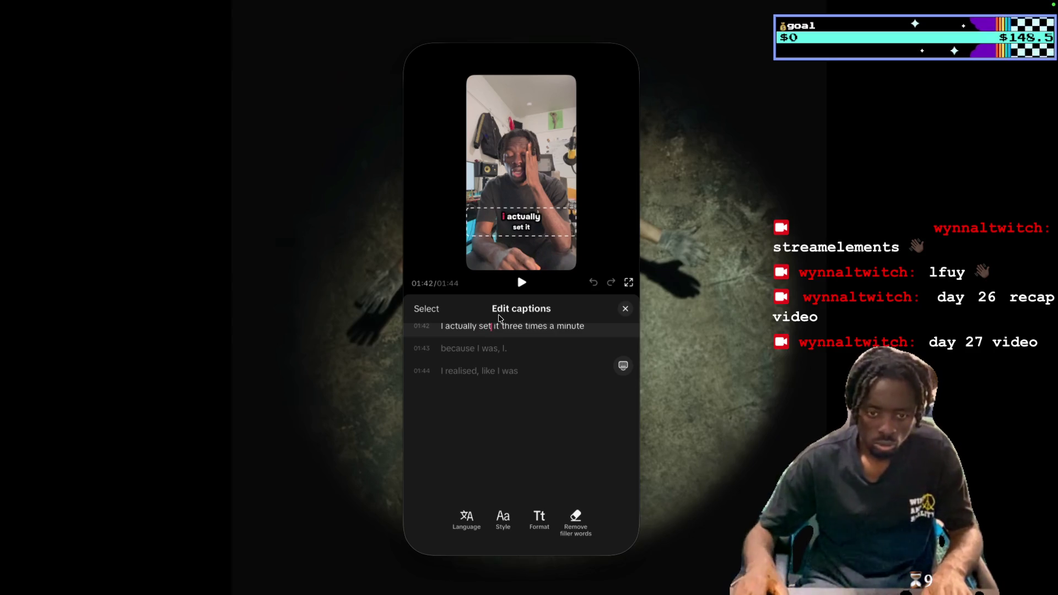
click(522, 283)
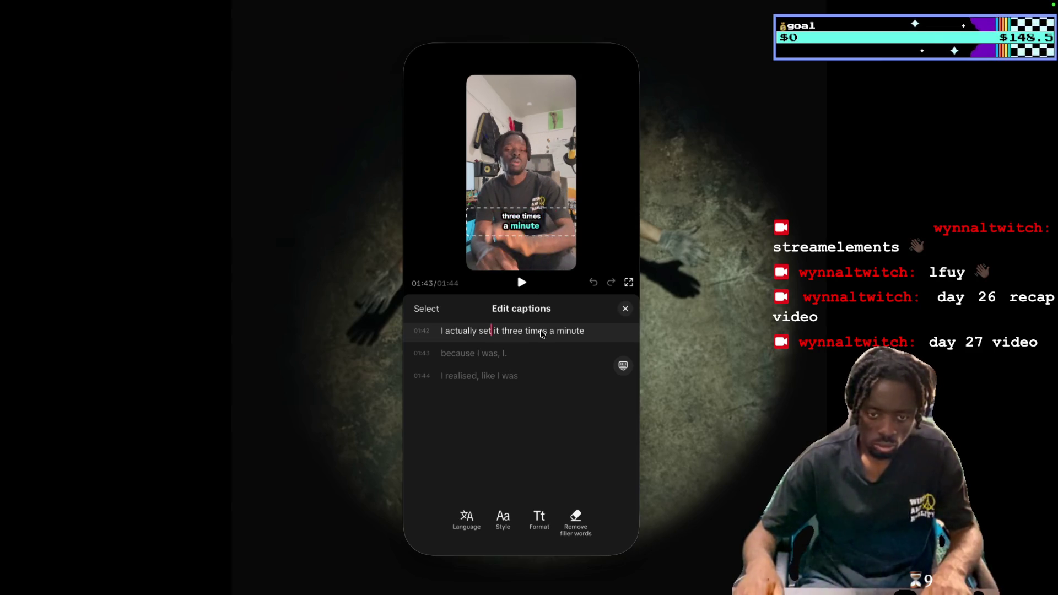
text(-)
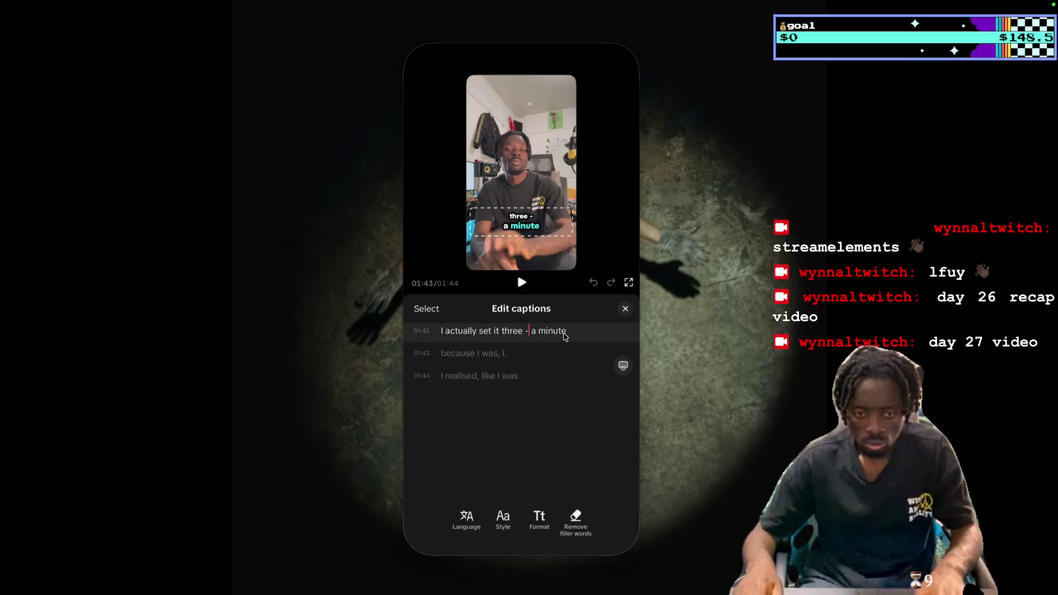
double_click(534, 333)
text(-)
Change 'minute' to 'minutes', add 'timer', and split 'timer' onto its own 01:43 caption line.
double_click(553, 332)
click(566, 336)
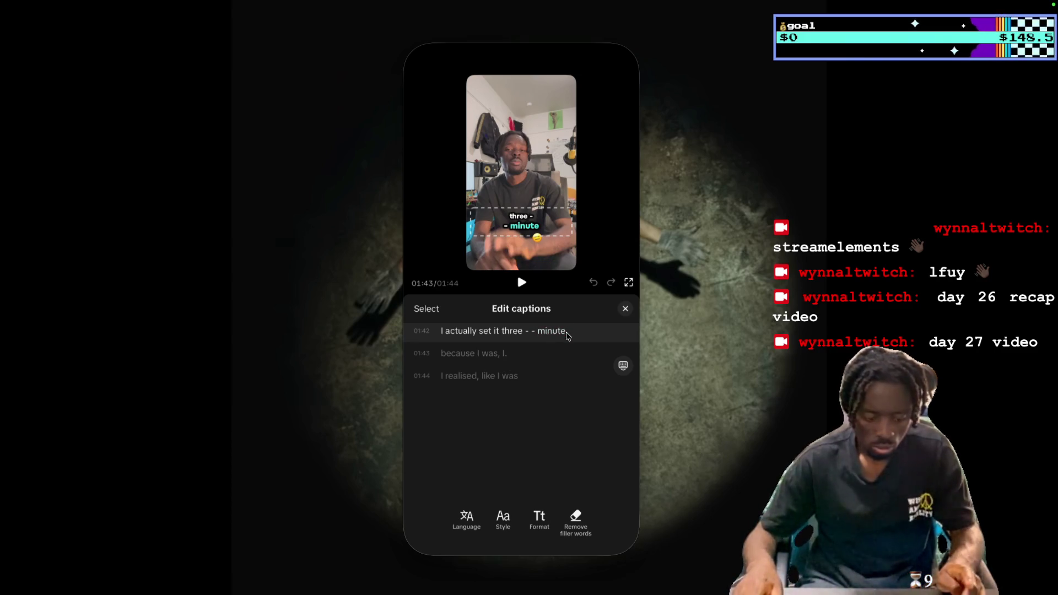
text(s)
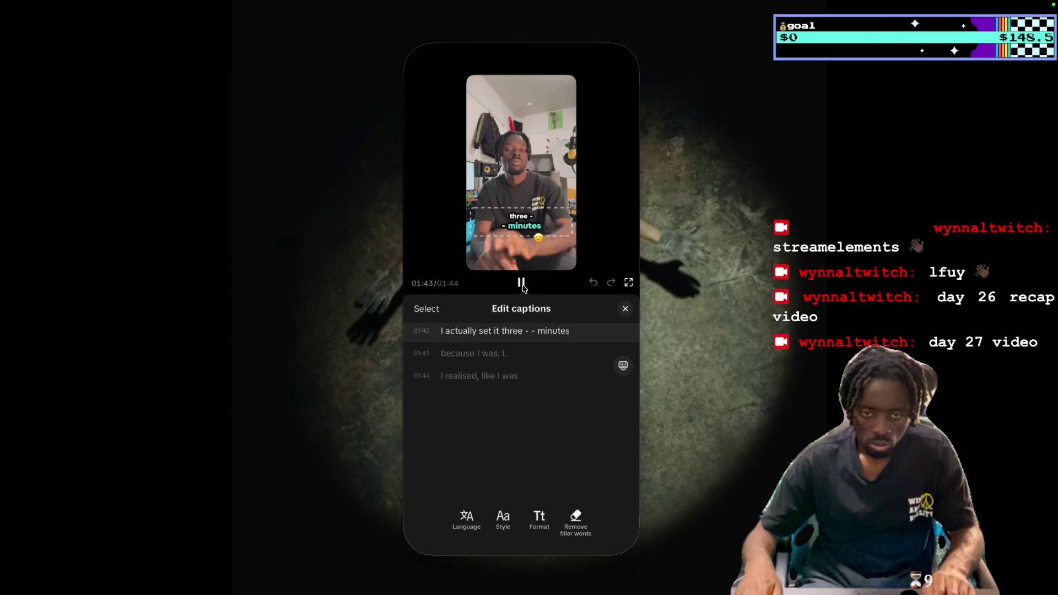
scroll(485, 357, up, 1)
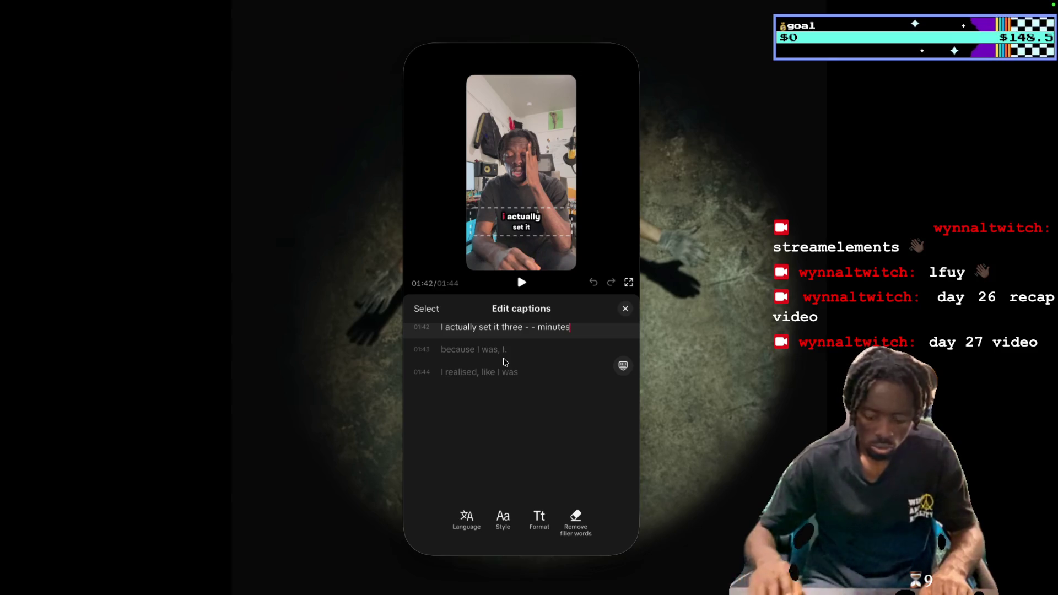
text(timer)
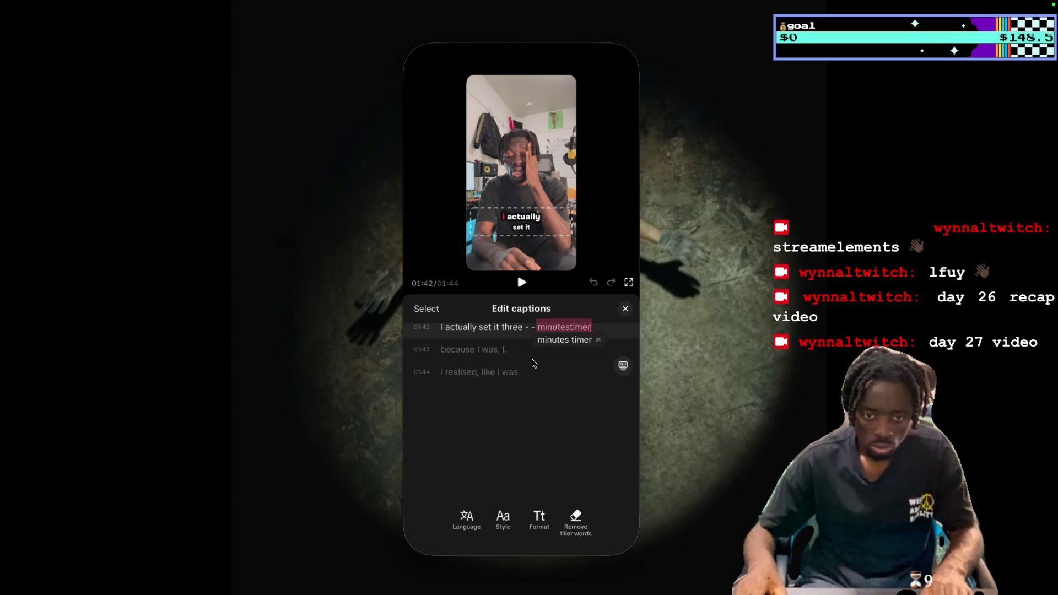
click(569, 328)
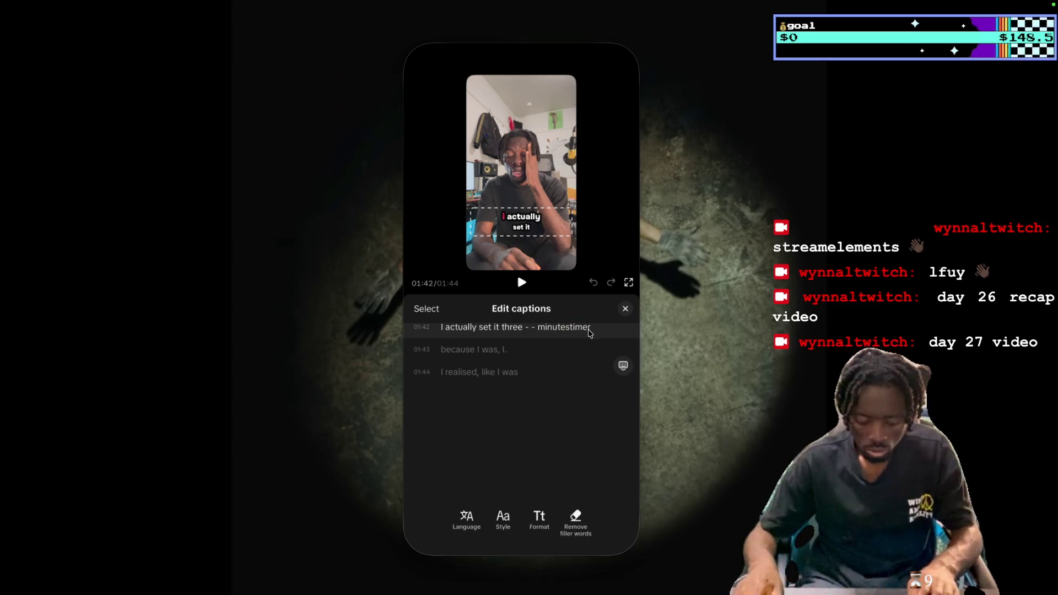
key(Return)
click(522, 282)
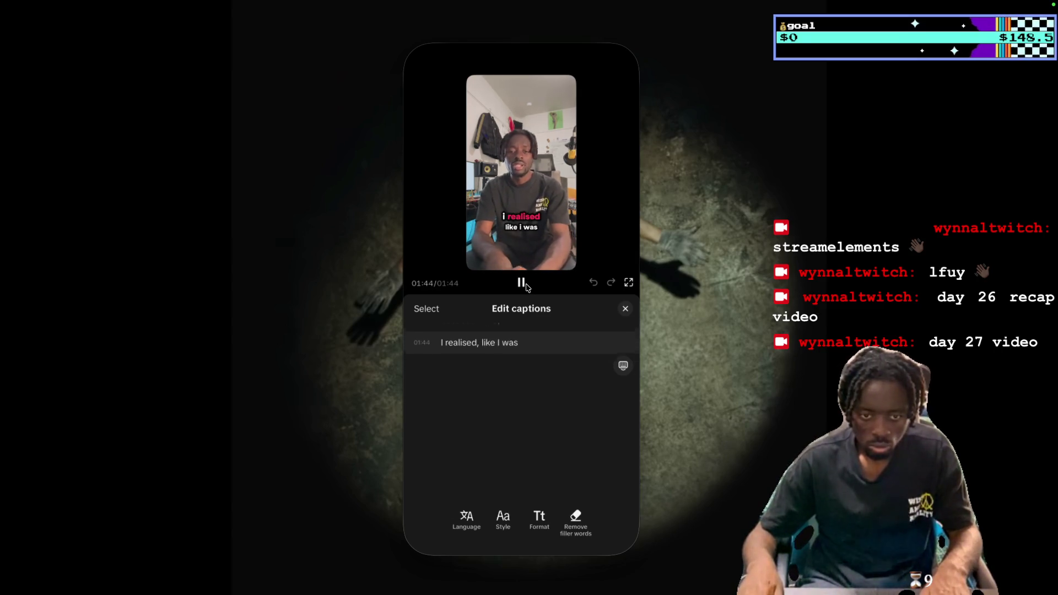
Append 'yapping too much and go off rails' to the final caption.
click(521, 282)
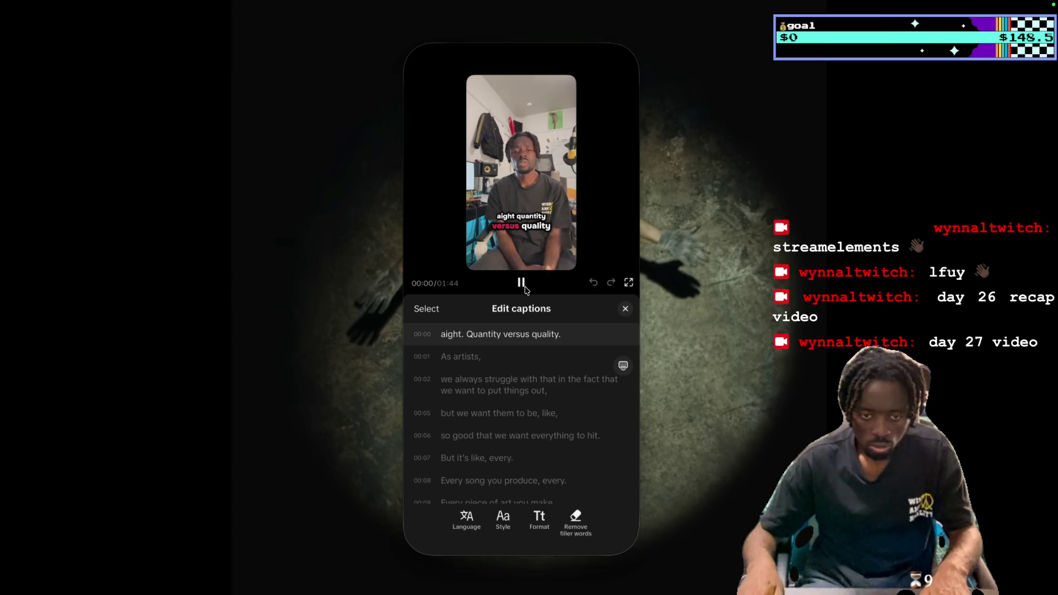
scroll(544, 417, down, 5)
scroll(544, 417, down, 5)
scroll(544, 419, down, 5)
scroll(545, 424, down, 5)
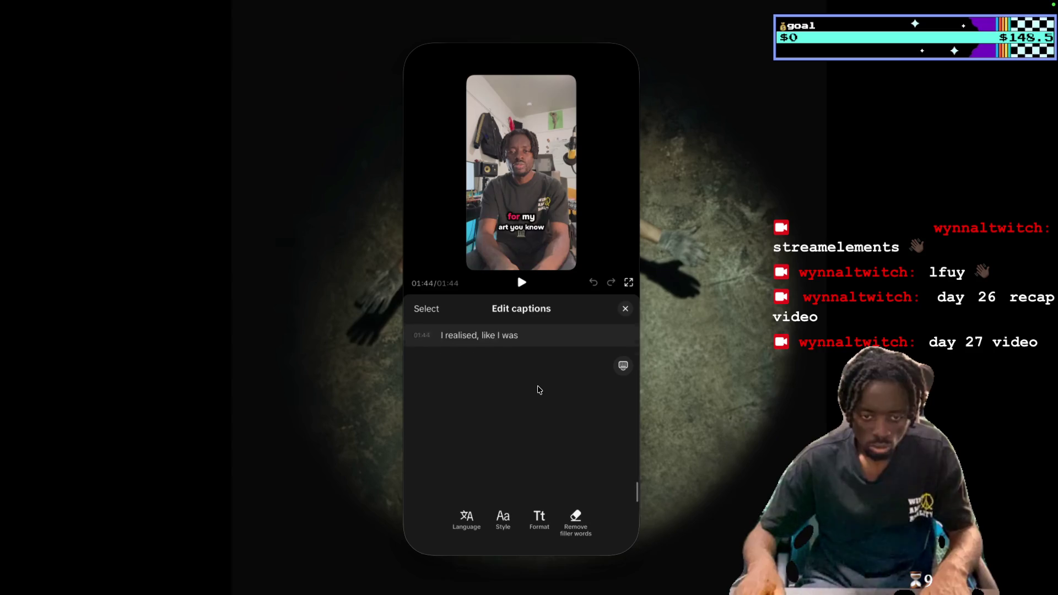
scroll(532, 382, up, 1)
text( yapping)
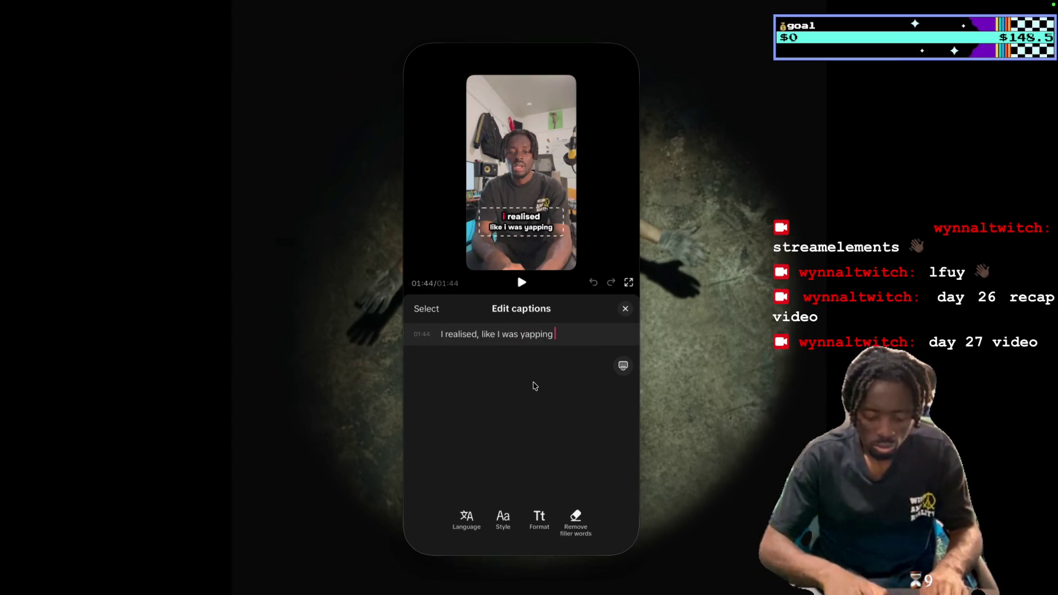
text( too much and go off rail)
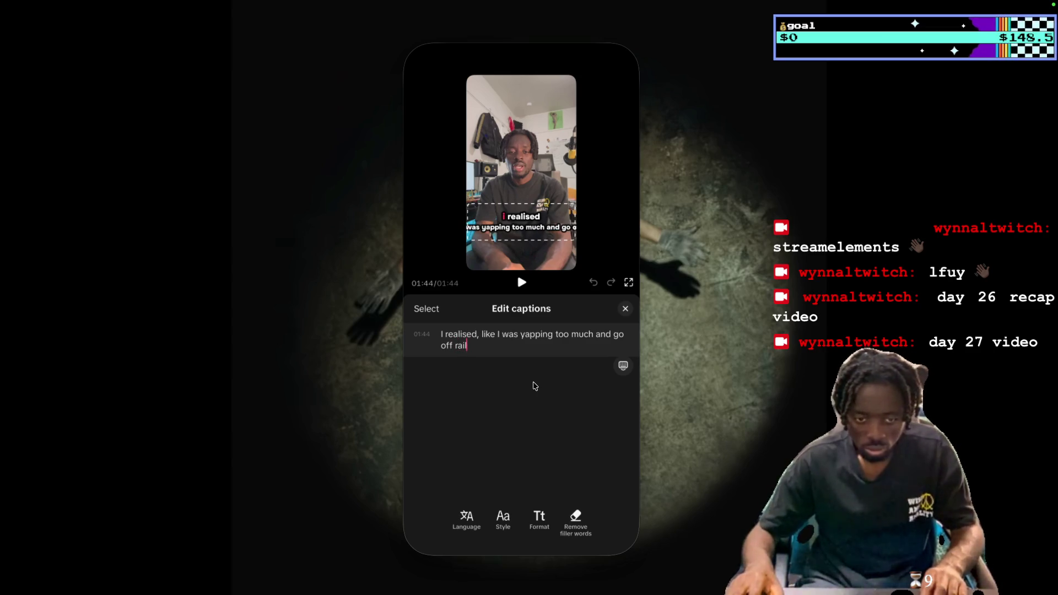
text(s)
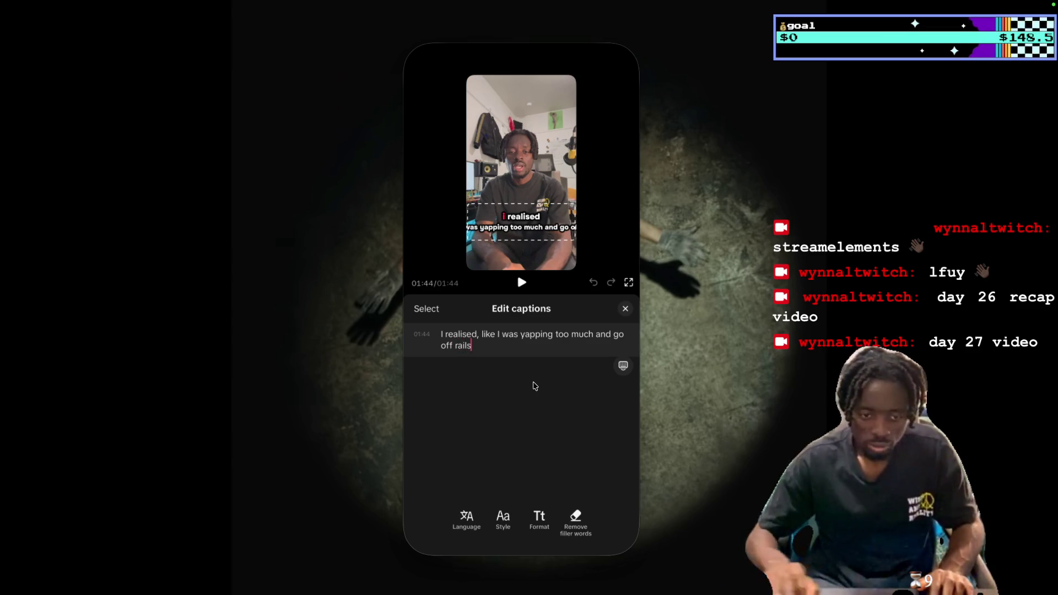
Insert crying emojis after 'off rails', then delete the extras.
key(ctrl+super+space)
click(440, 169)
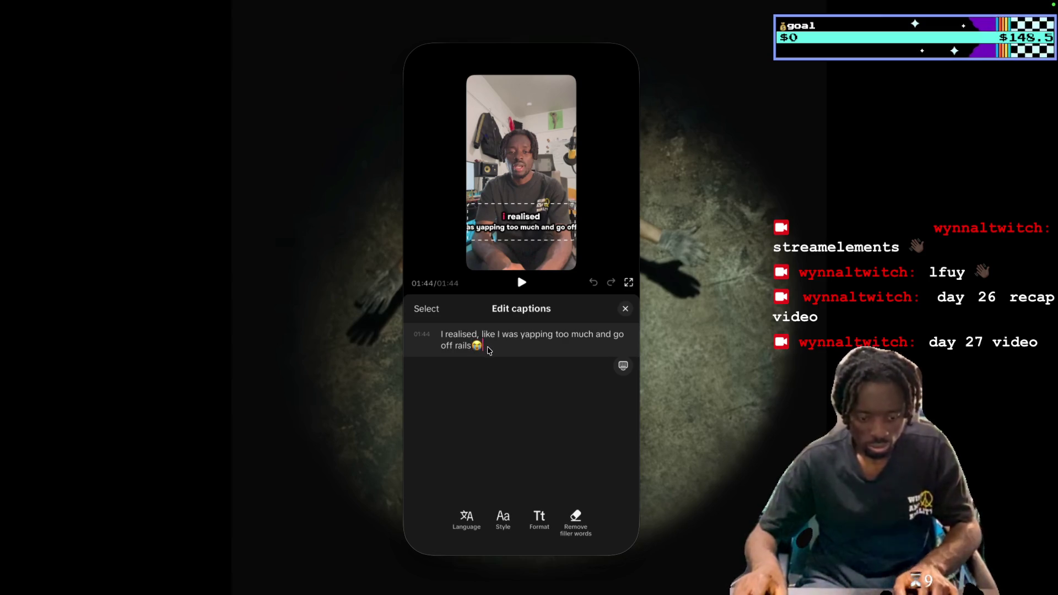
text(😭😭😭😭😭😭😭)
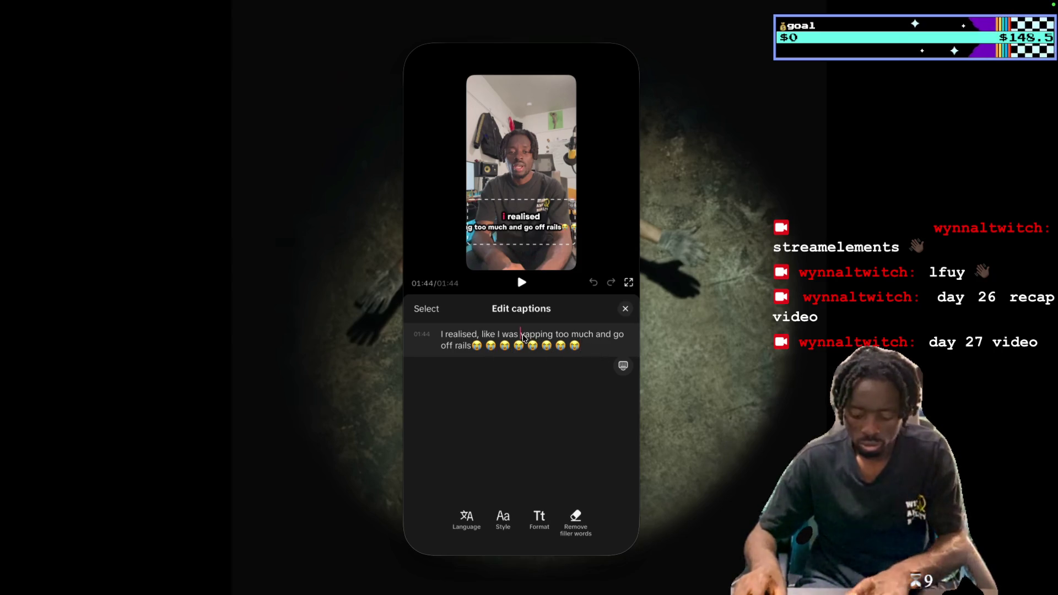
key(Return)
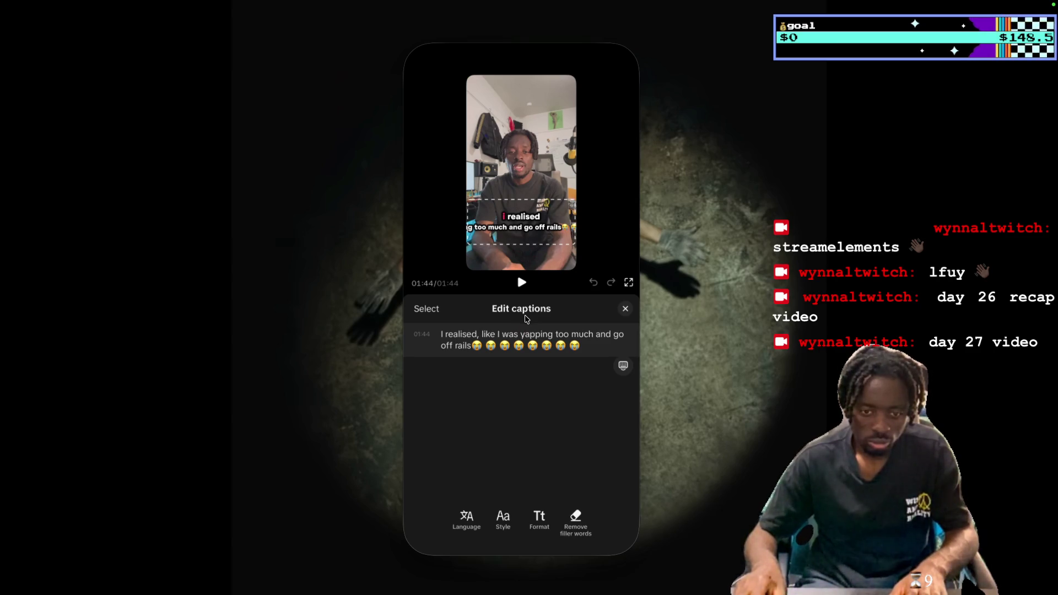
key(BackSpace)
key(BackSpace)
key(BackSpace)
key(BackSpace)
key(BackSpace)
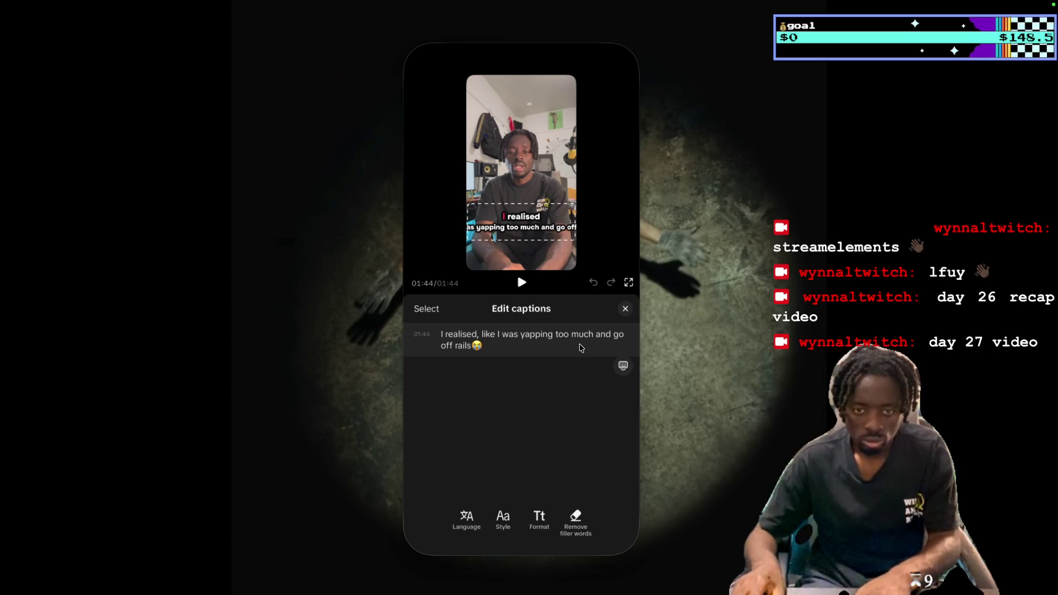
Trim the end of the final caption and add a 😭 emoji after 'too much'.
click(611, 342)
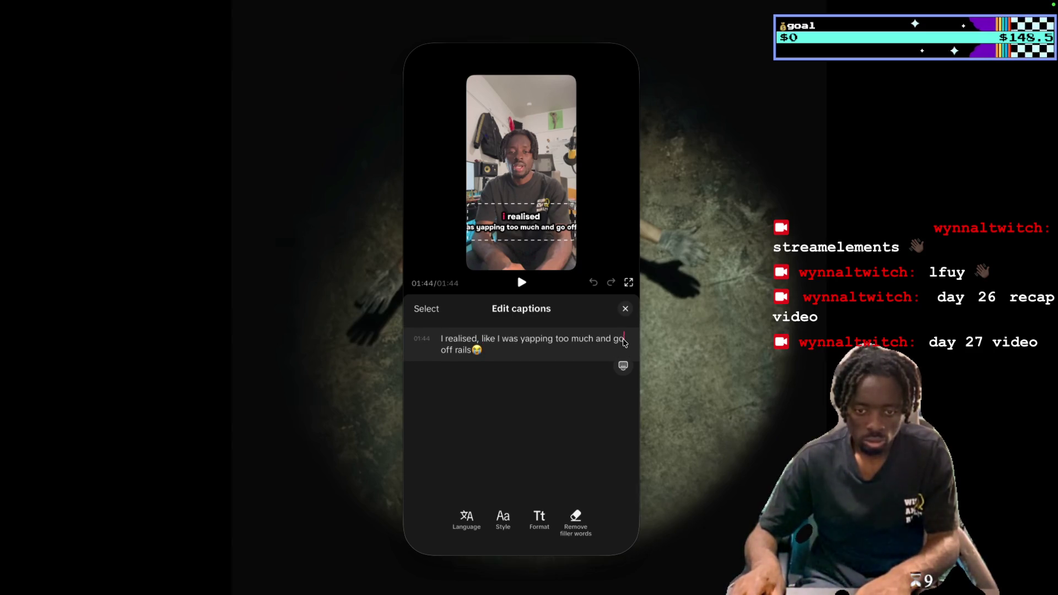
text(ing)
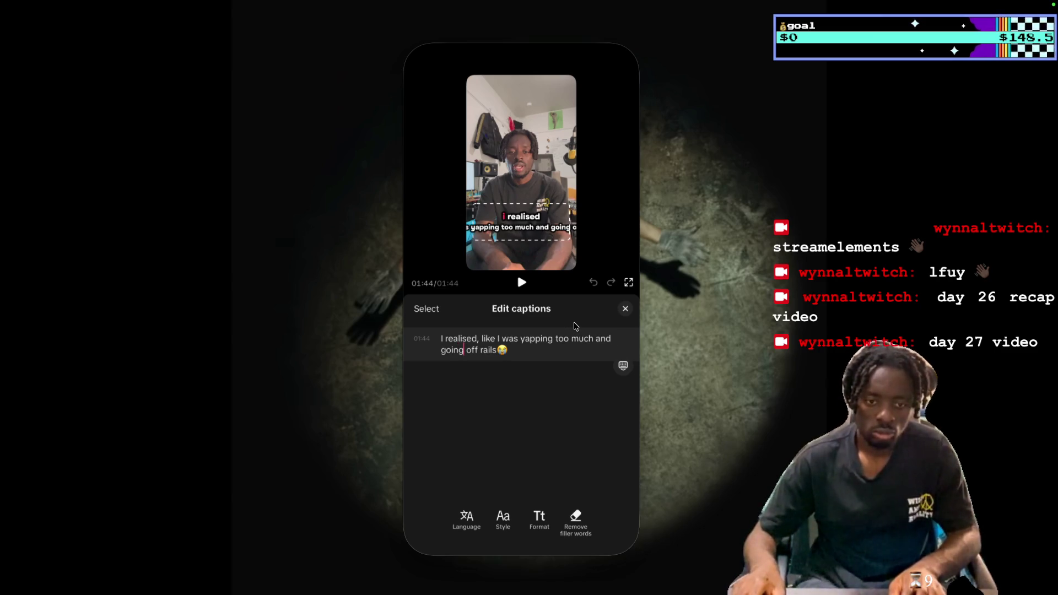
click(521, 283)
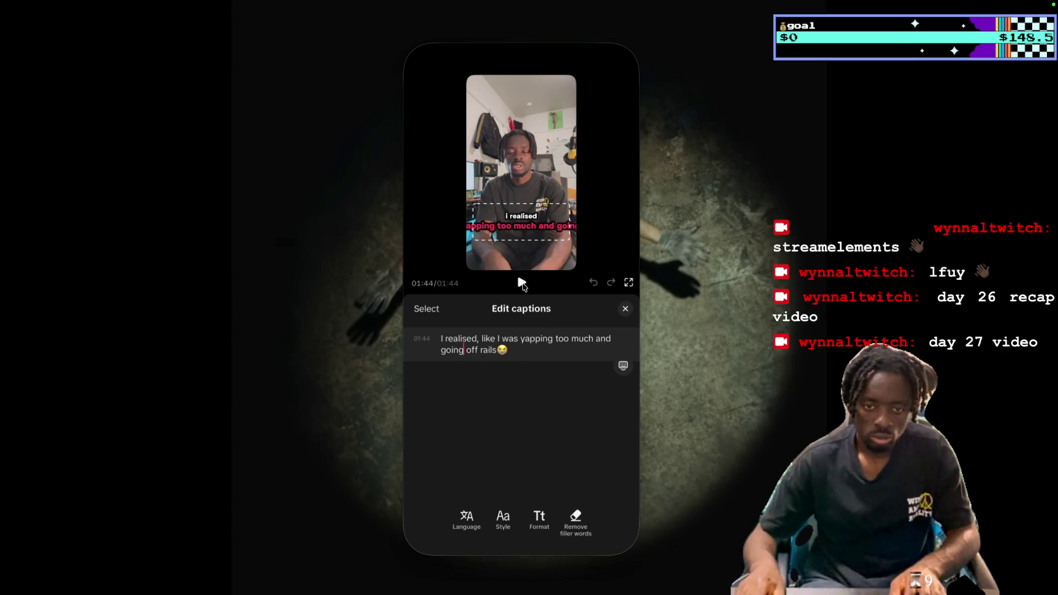
click(510, 353)
key(BackSpace)
key(BackSpace)
key(BackSpace)
key(BackSpace)
key(BackSpace)
key(BackSpace)
key(BackSpace)
key(BackSpace)
key(BackSpace)
key(BackSpace)
key(BackSpace)
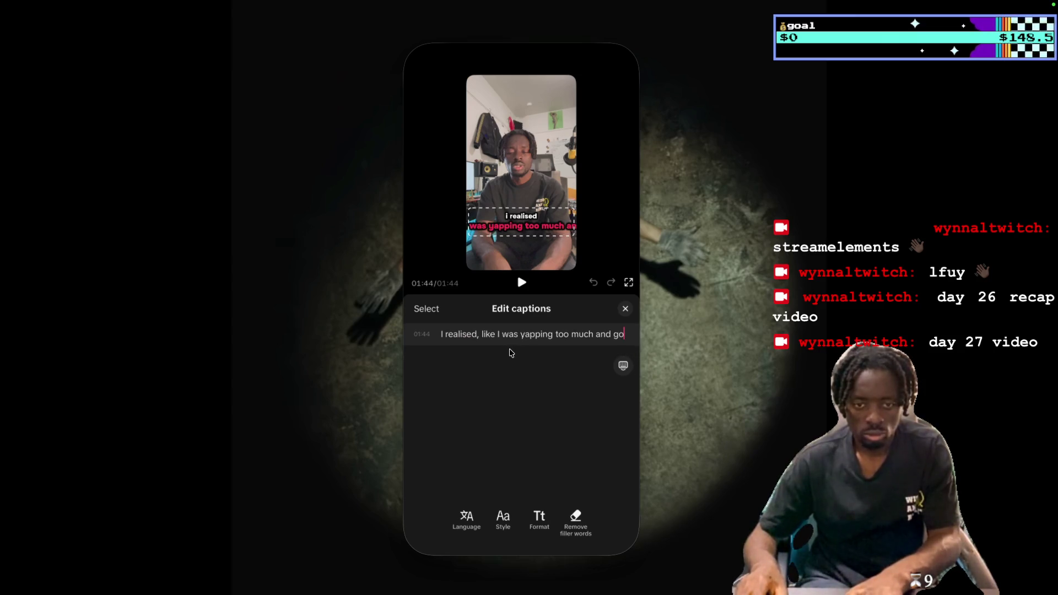
key(BackSpace)
key(BackSpace)
key(BackSpace)
key(BackSpace)
key(BackSpace)
key(BackSpace)
key(BackSpace)
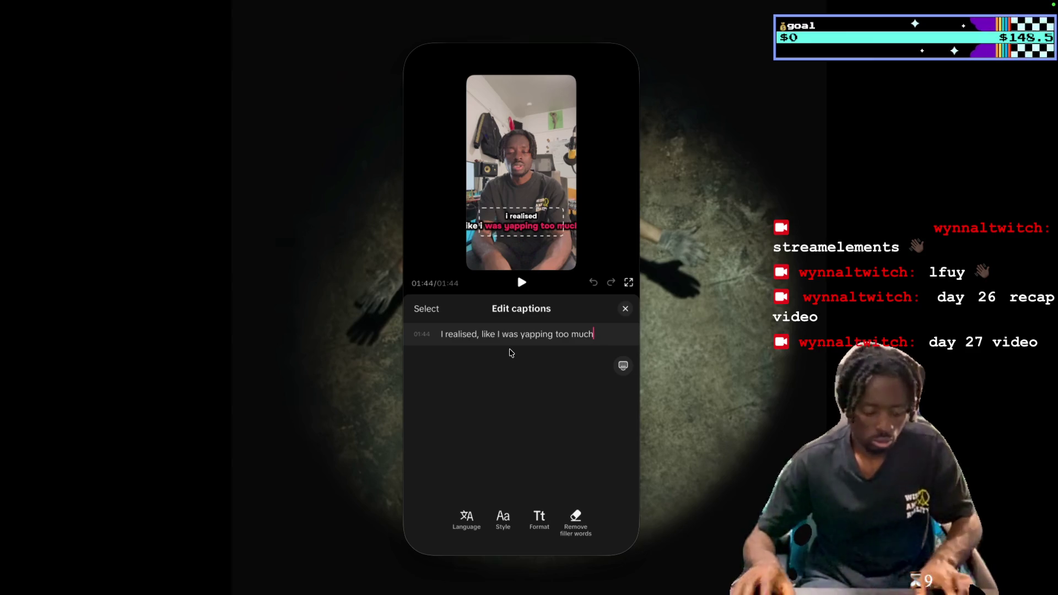
key(ctrl+super+space)
click(440, 139)
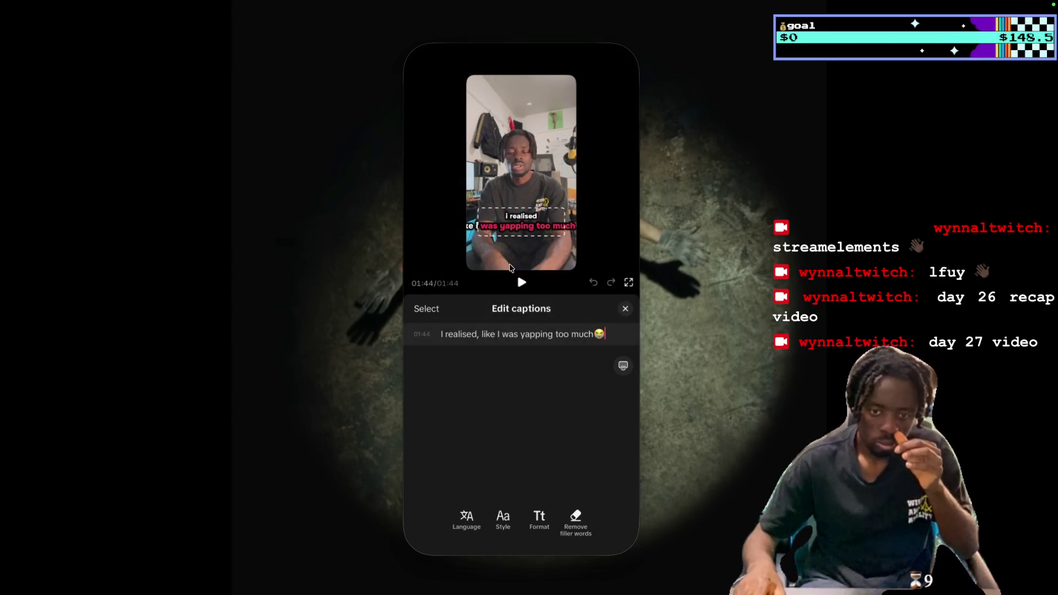
Remove the spaces so it reads 'likeIwasyappingtoomuch', preview it, and close the caption editor.
click(573, 336)
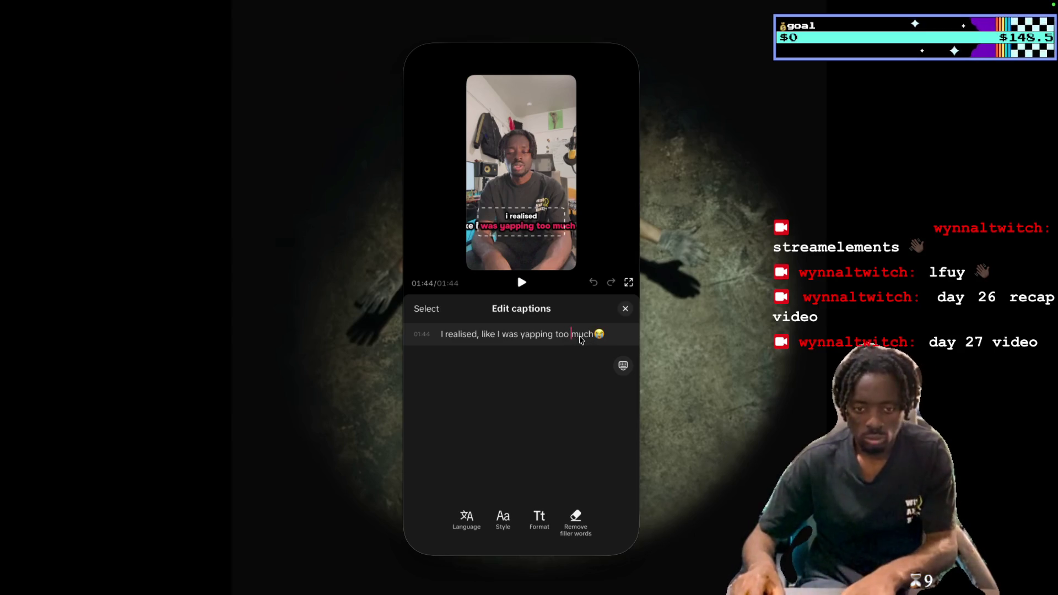
key(BackSpace)
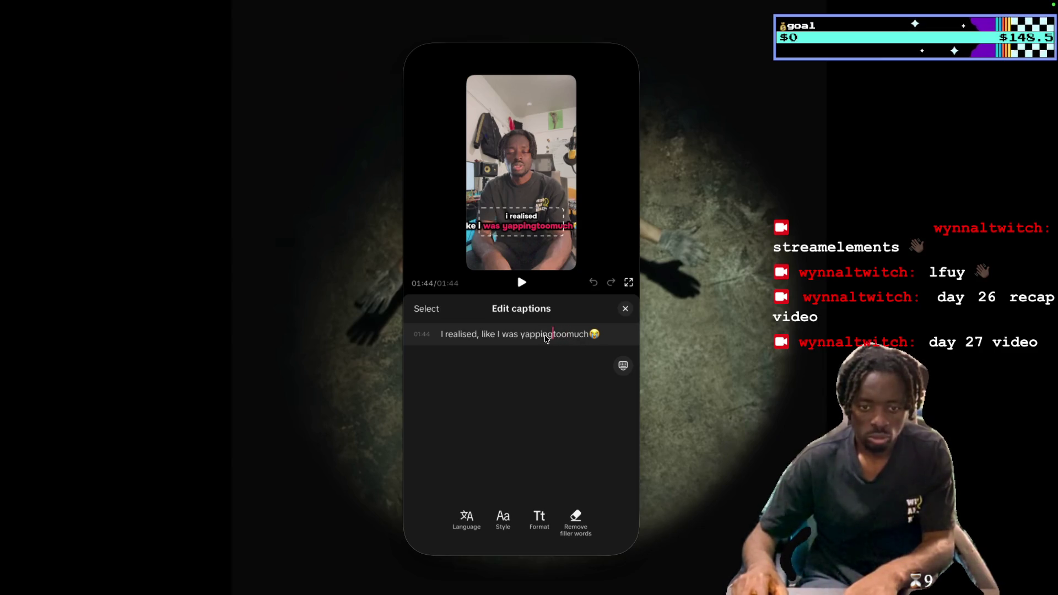
key(BackSpace)
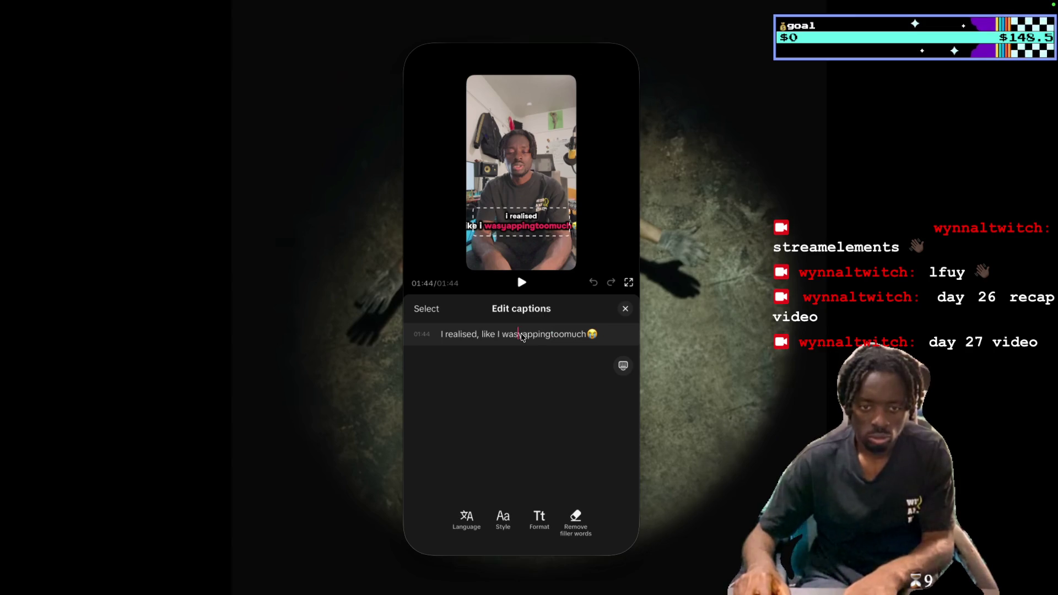
key(BackSpace)
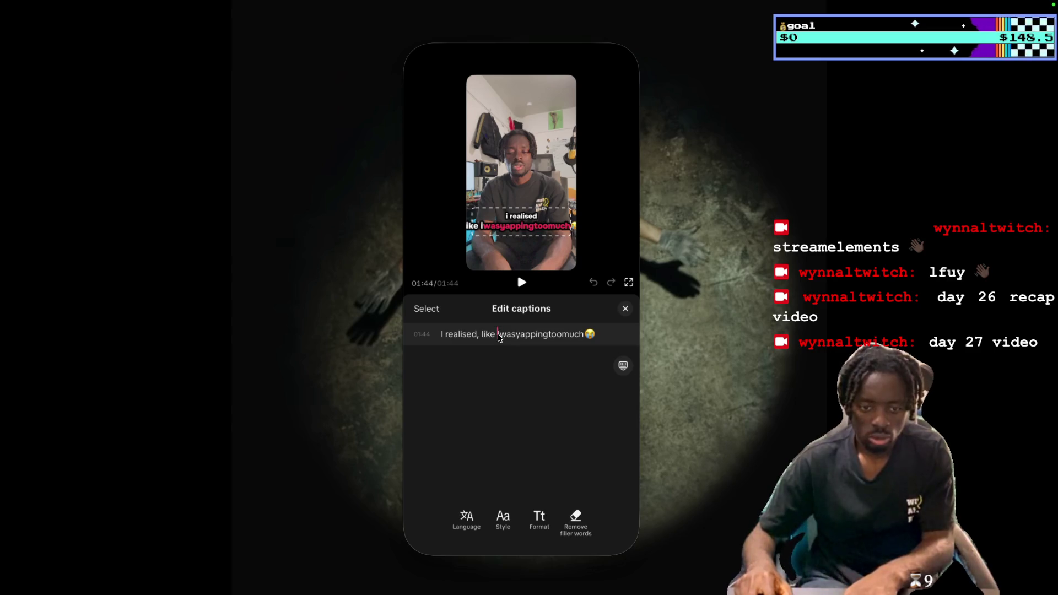
key(BackSpace)
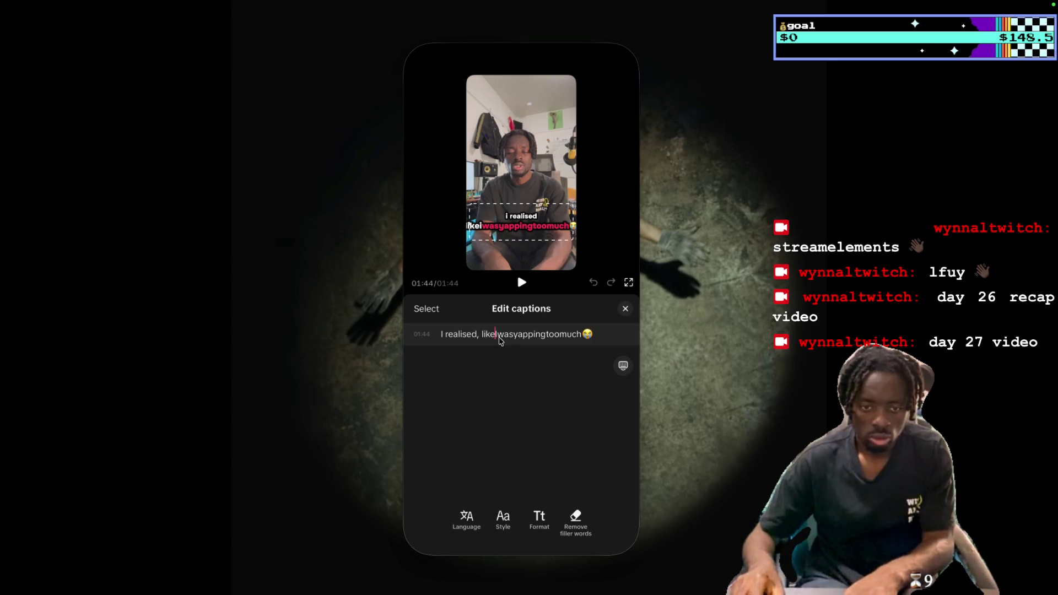
click(522, 283)
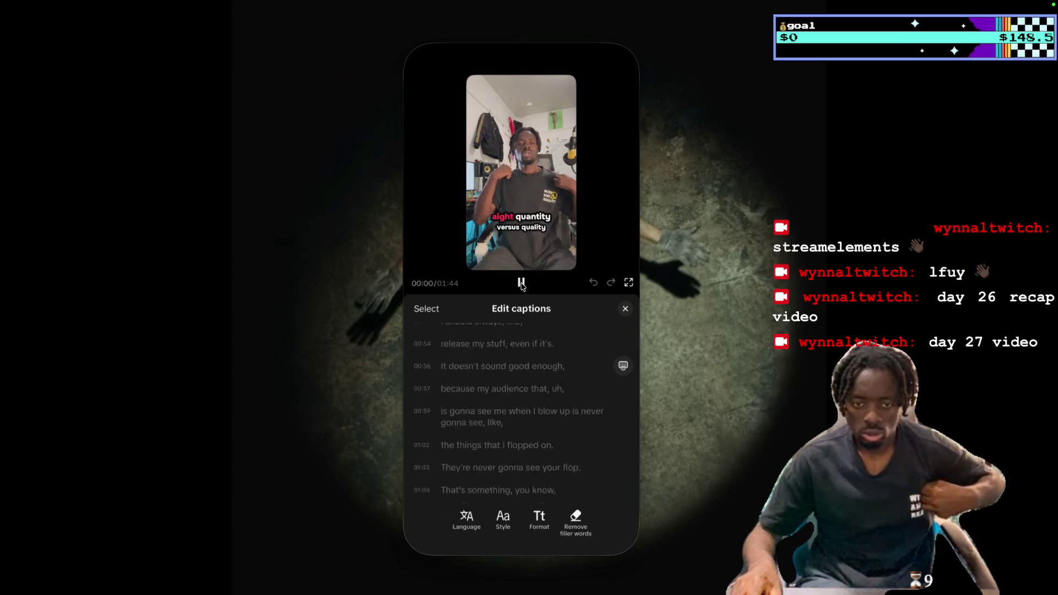
click(625, 310)
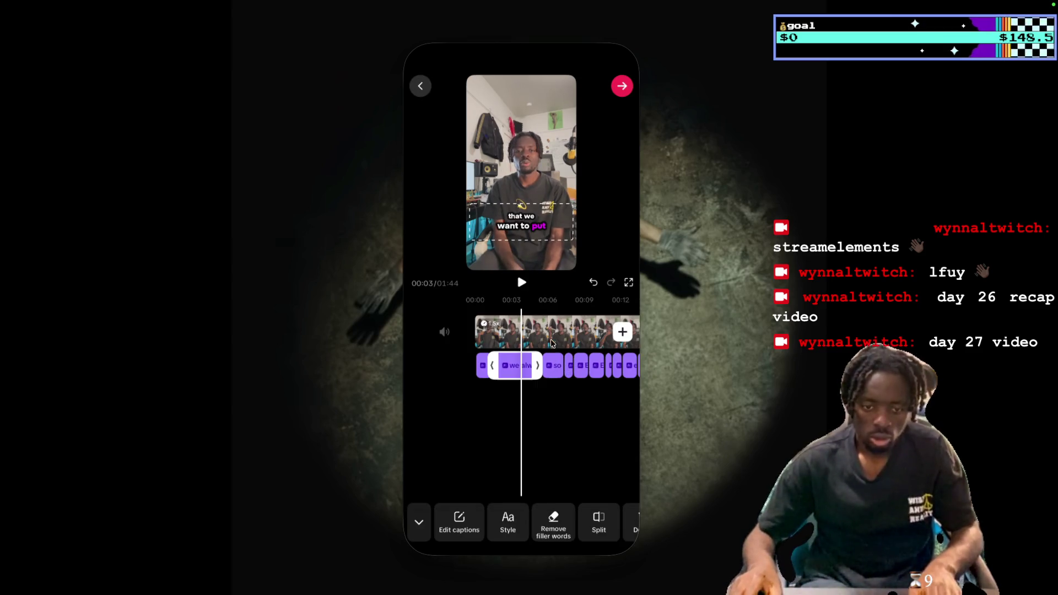
Scrub to the end of the 01:44 video and play its final seconds with the last caption.
drag(539, 330, 542, 329)
scroll(541, 329, right, 3)
scroll(541, 329, right, 3)
scroll(541, 330, right, 3)
scroll(541, 329, right, 3)
scroll(541, 330, right, 5)
scroll(541, 330, right, 5)
scroll(542, 329, right, 5)
scroll(542, 329, right, 5)
scroll(542, 330, right, 5)
scroll(542, 330, right, 5)
scroll(542, 330, right, 5)
scroll(542, 330, right, 5)
scroll(542, 330, right, 5)
scroll(542, 329, right, 5)
scroll(541, 330, right, 5)
scroll(541, 330, right, 5)
scroll(541, 329, left, 3)
scroll(541, 330, left, 4)
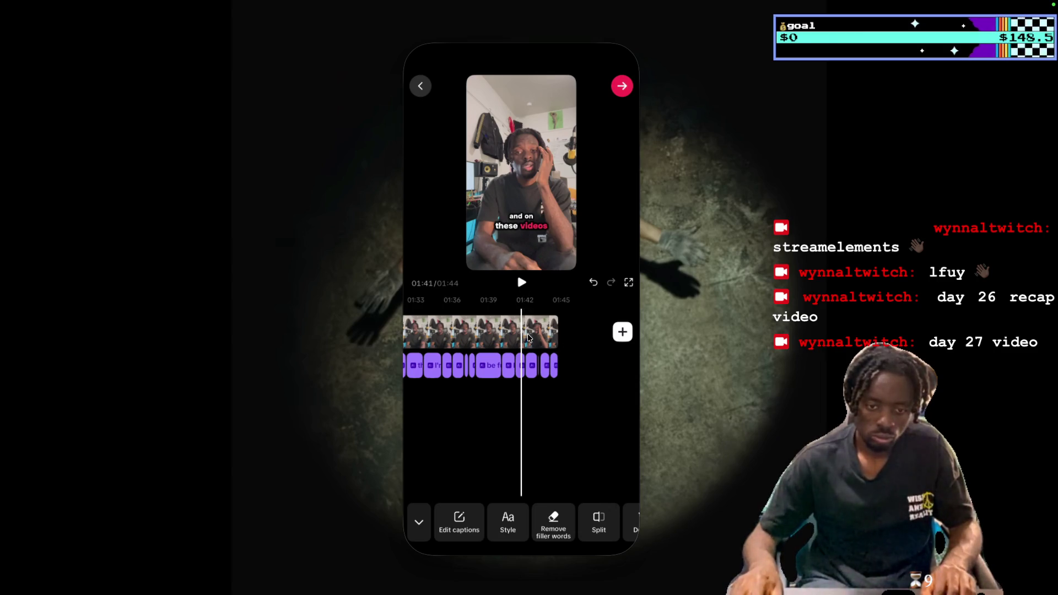
click(527, 329)
click(521, 282)
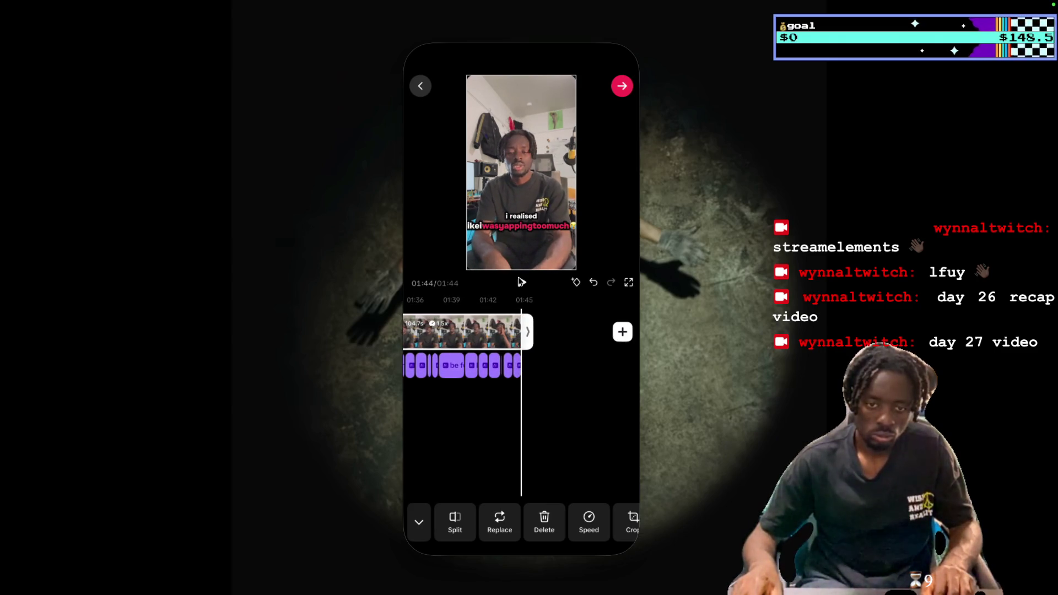
click(521, 282)
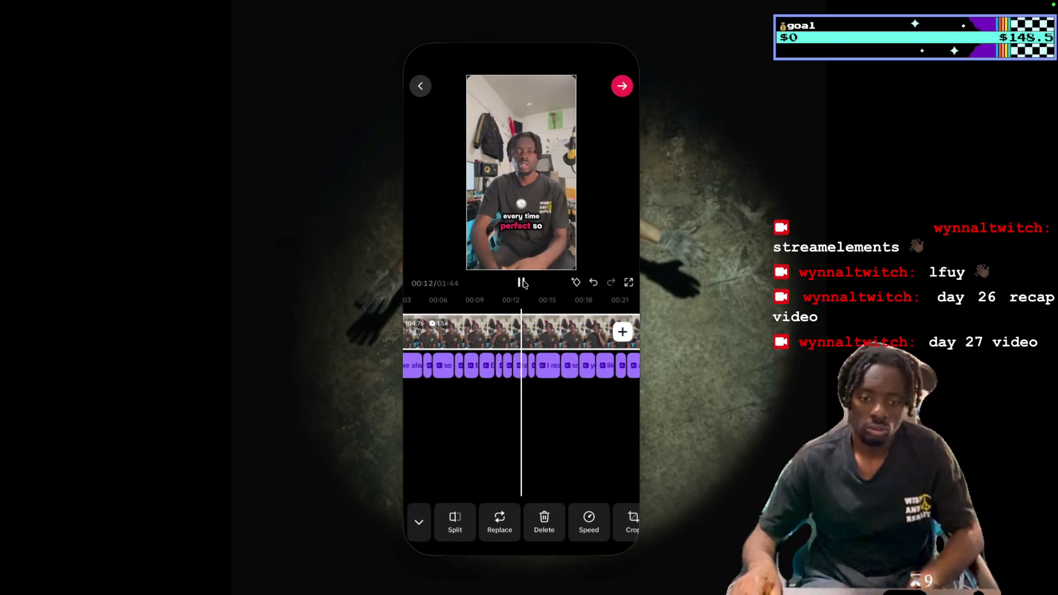
click(501, 331)
click(501, 331)
click(521, 282)
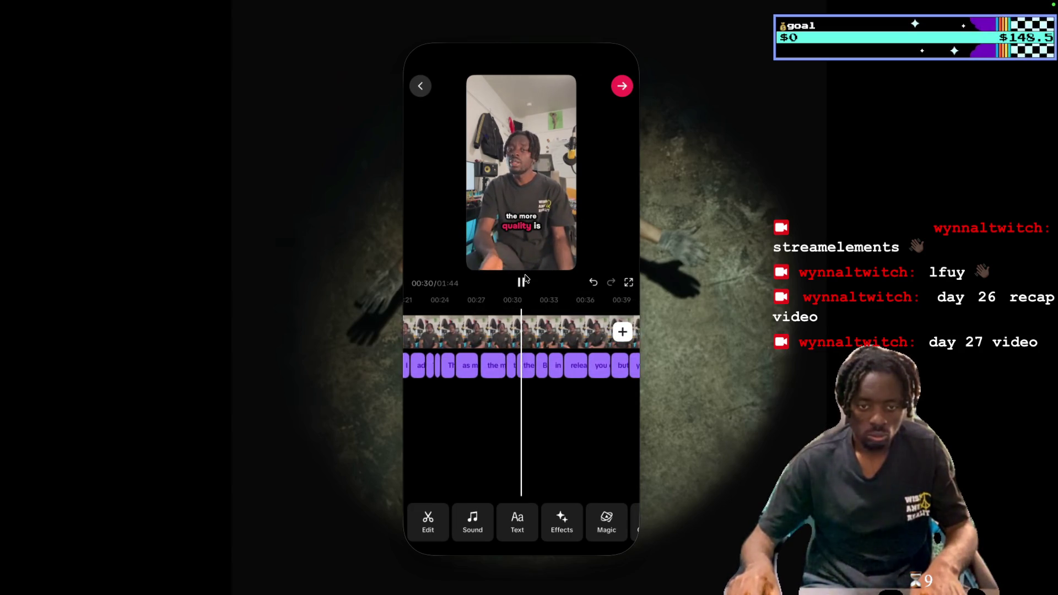
key(space)
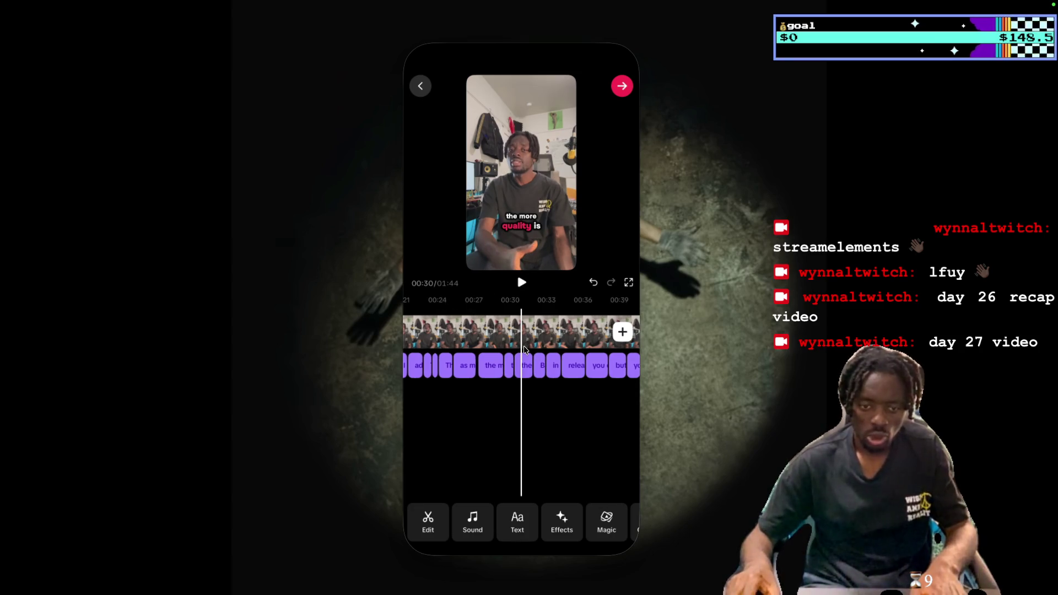
scroll(523, 349, up, 4)
scroll(524, 345, up, 5)
click(522, 283)
Pause the preview at 00:26, then switch to Apple Notes after mirroring ends.
click(522, 283)
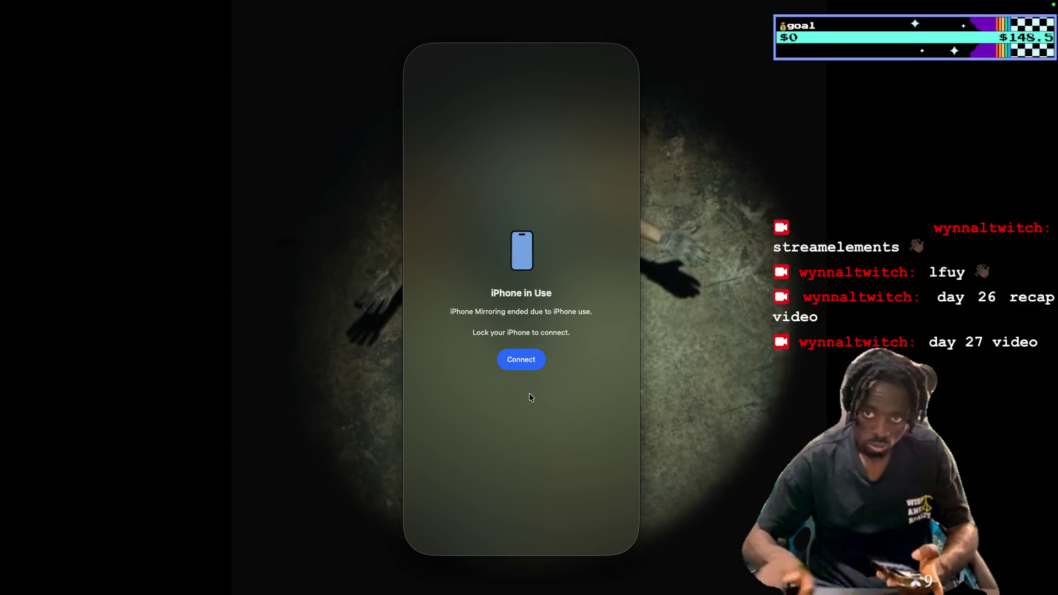
mouse_move(500, 4)
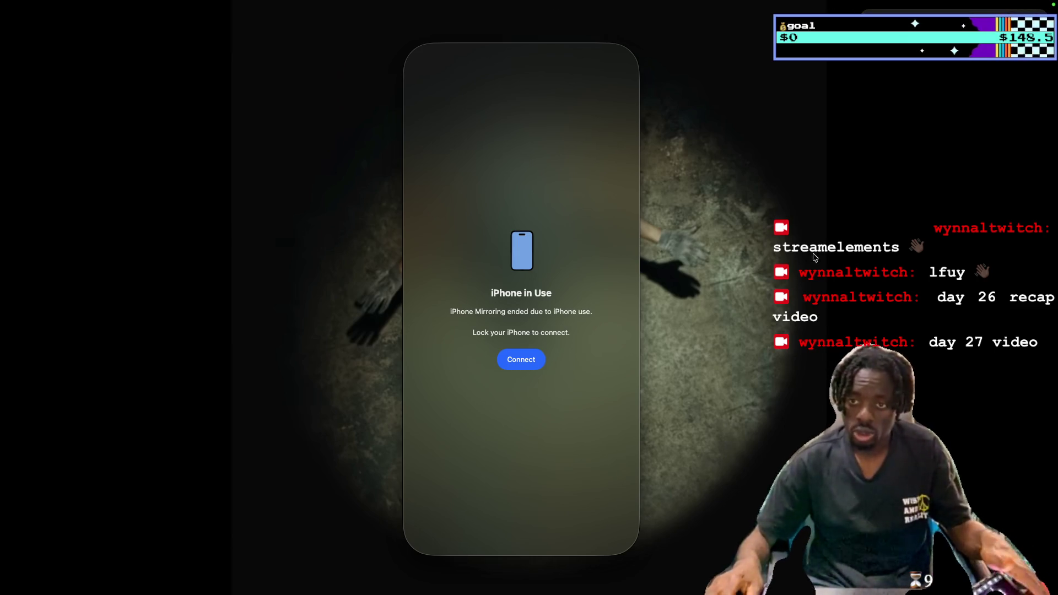
click(599, 570)
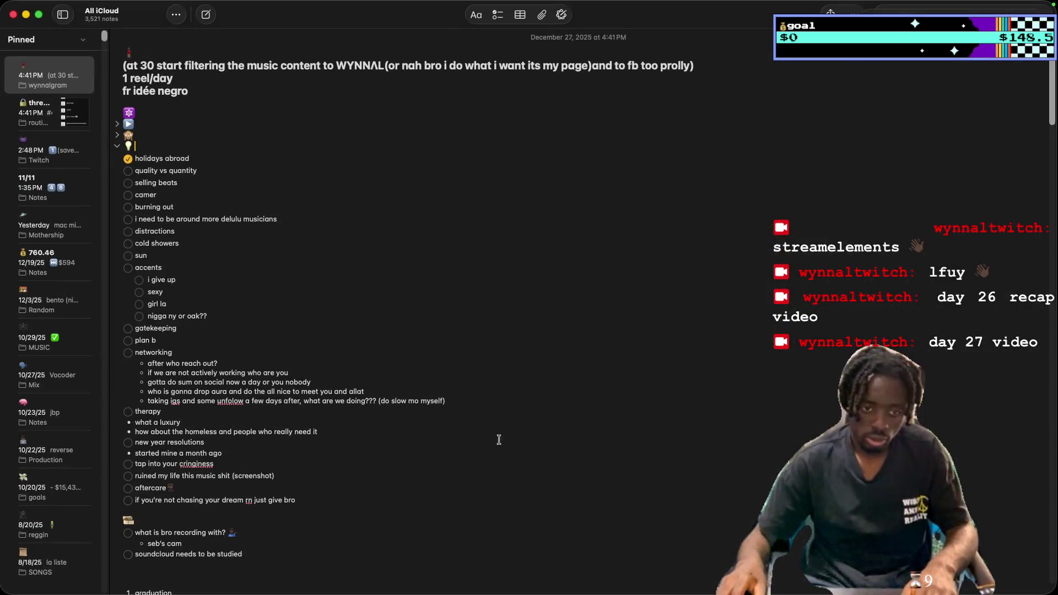
Add '| 30min' after 'day 27 video' in the day 27 checklist, then minimize Notes.
click(85, 123)
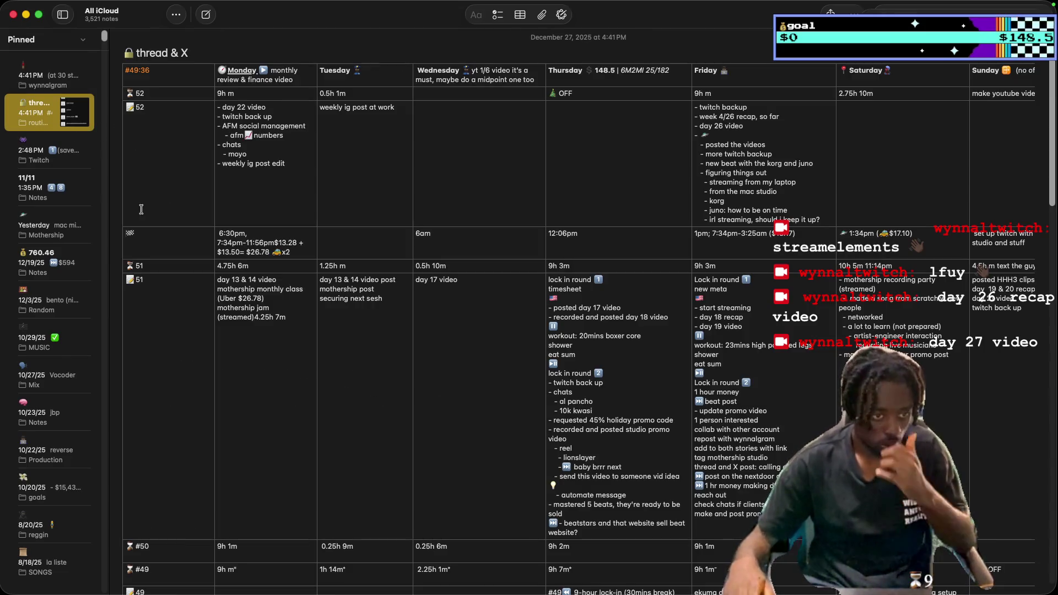
scroll(419, 439, down, 5)
scroll(420, 439, down, 5)
scroll(419, 439, down, 5)
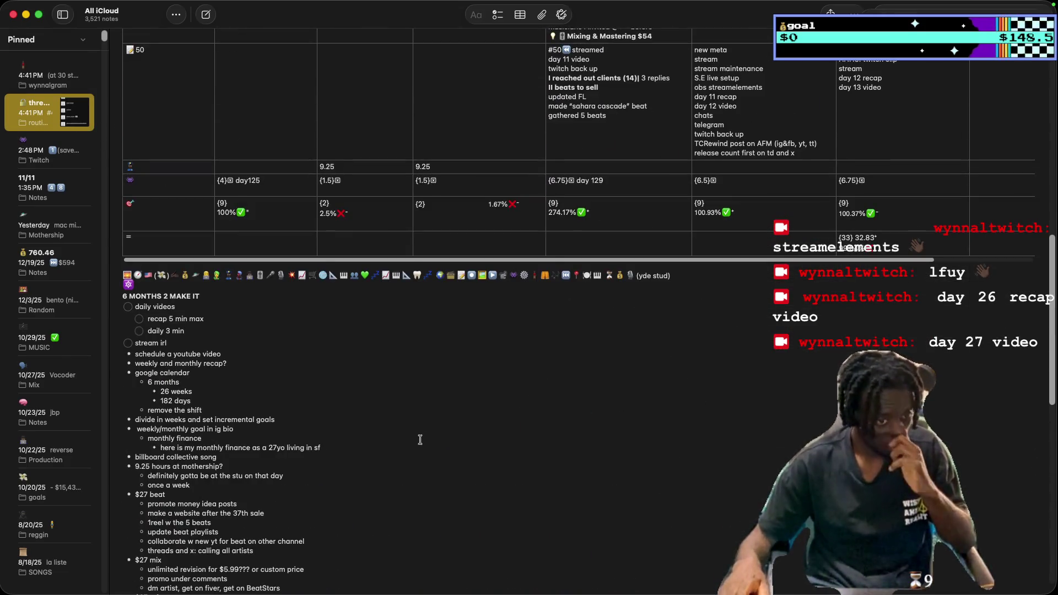
scroll(420, 439, down, 5)
scroll(383, 394, down, 5)
scroll(383, 394, down, 2)
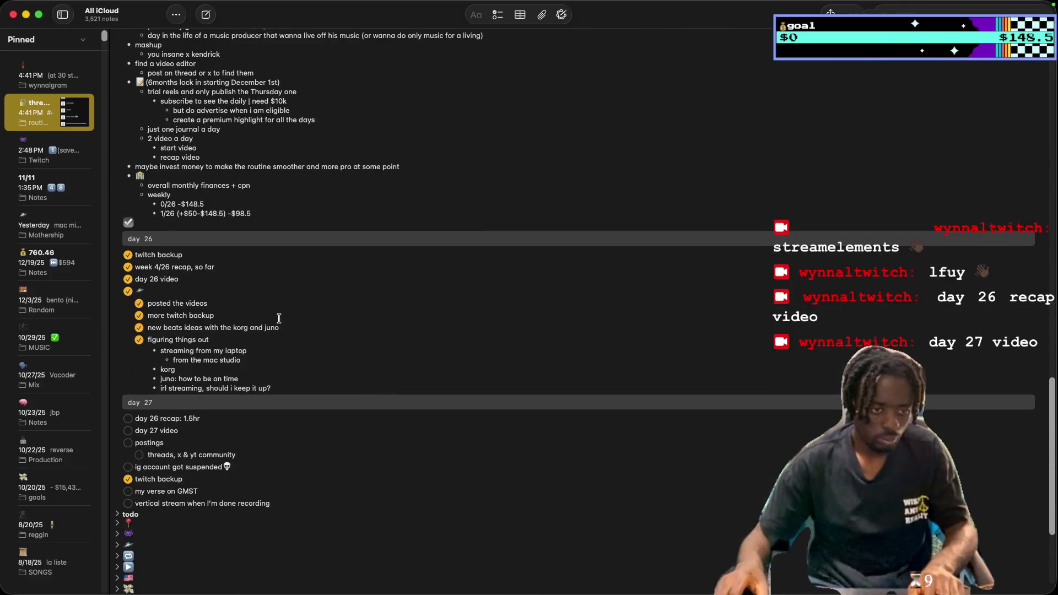
scroll(277, 325, down, 1)
click(204, 411)
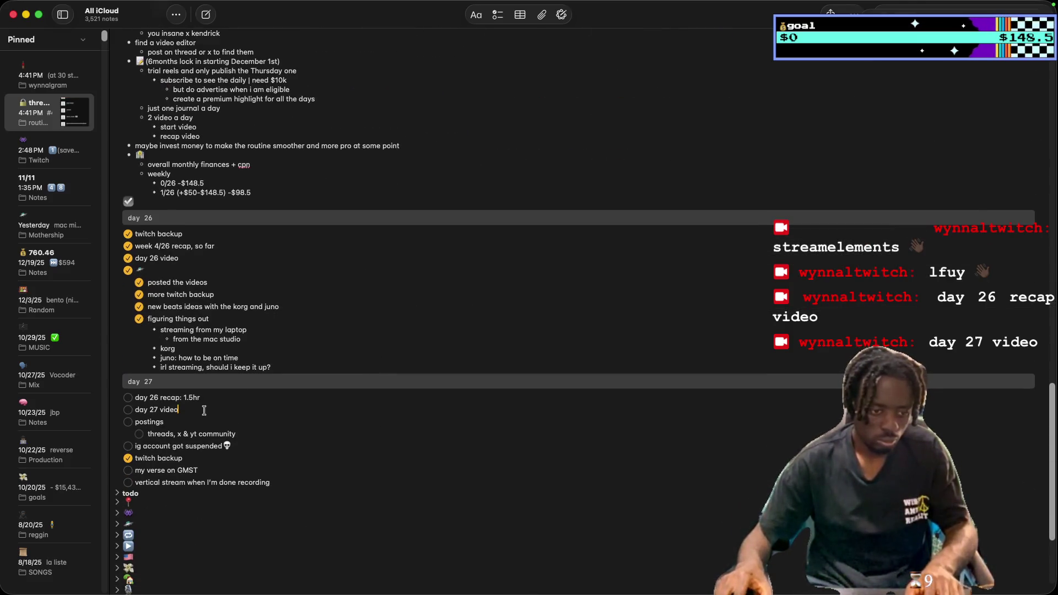
text(| 30min)
mouse_move(597, 4)
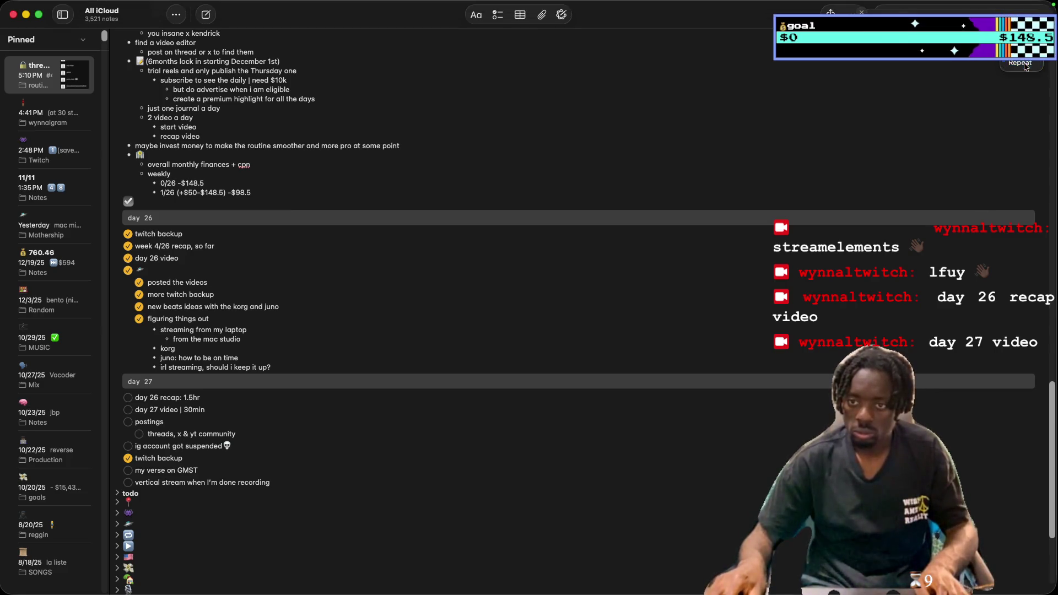
mouse_move(755, 4)
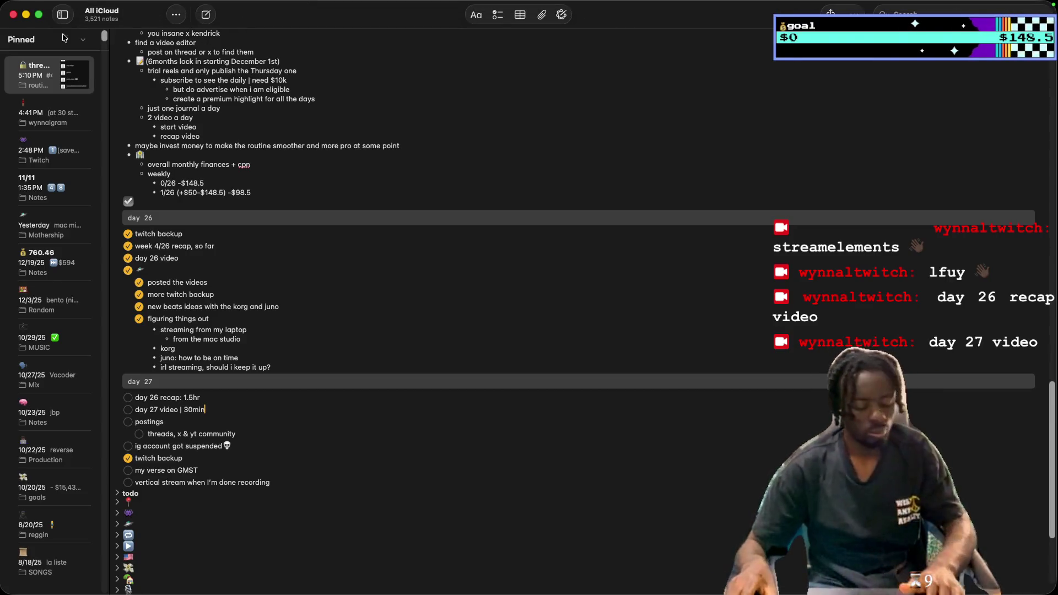
click(27, 15)
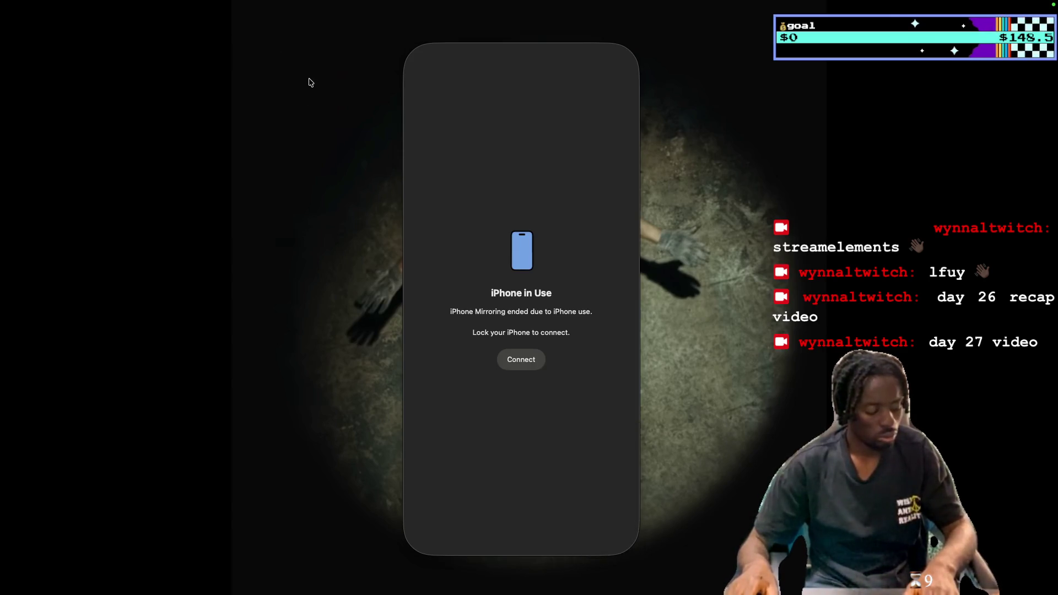
Drag the iPhone Mirroring window to the left edge and reconnect it to the iPhone.
mouse_move(537, 41)
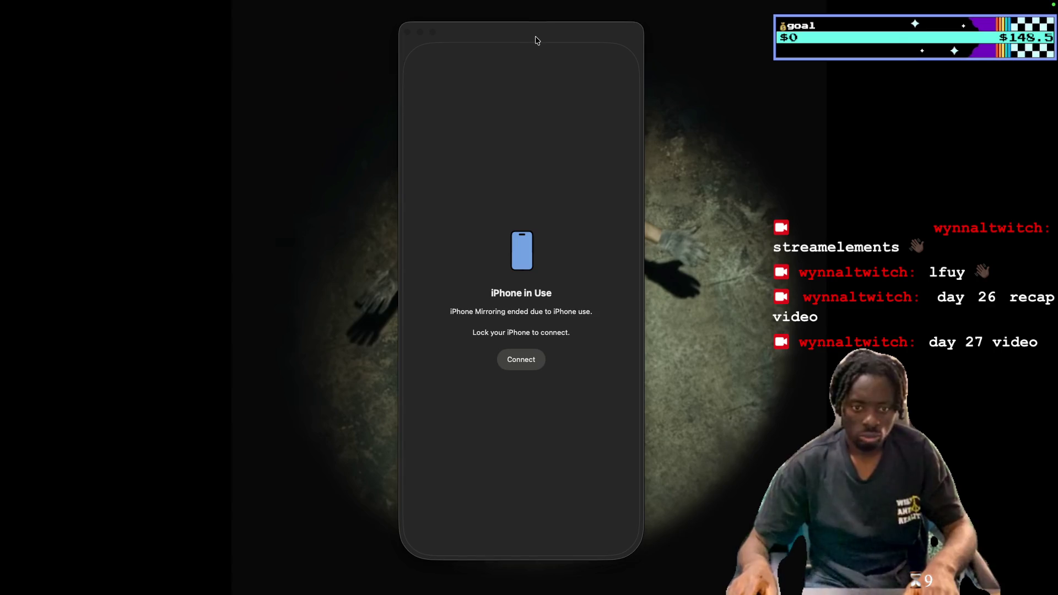
mouse_move(537, 40)
mouse_down()
mouse_move(212, 65)
mouse_move(156, 38)
mouse_up()
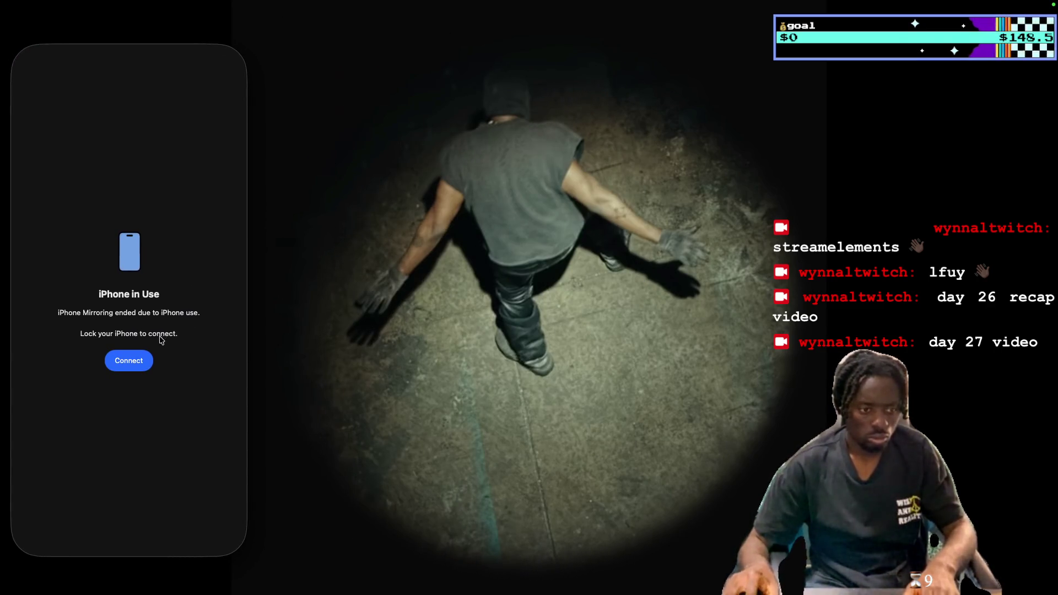
click(140, 361)
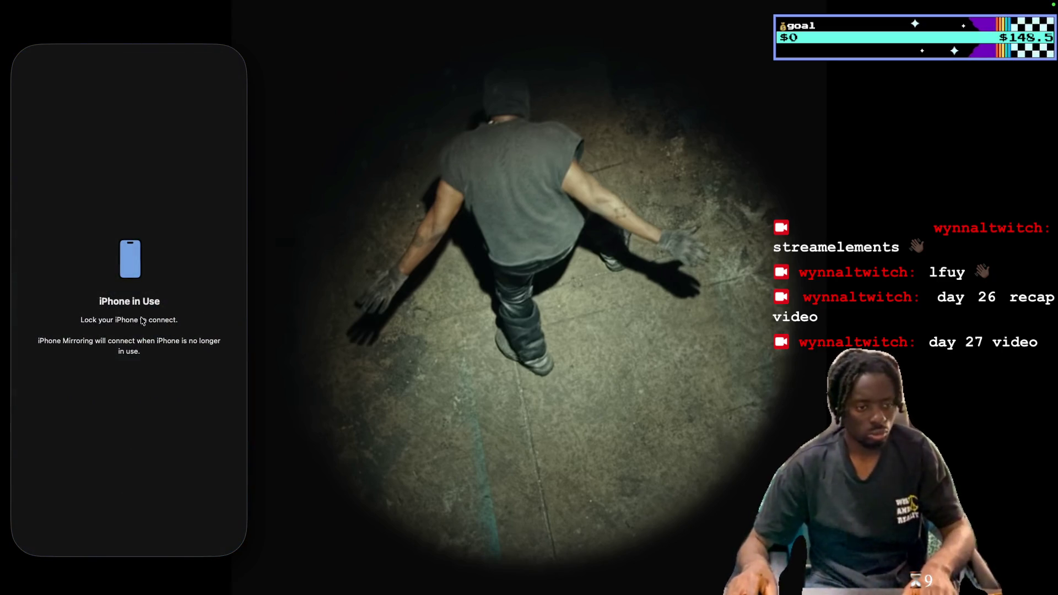
mouse_move(460, 593)
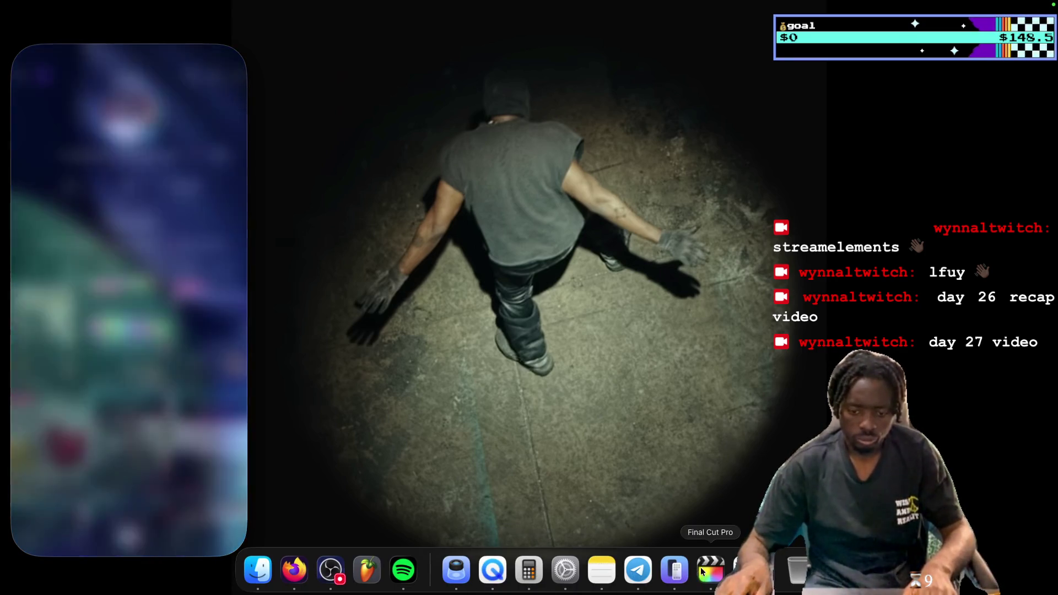
Put the day 16 Final Cut Pro timeline in front of the Clock timers window.
click(710, 567)
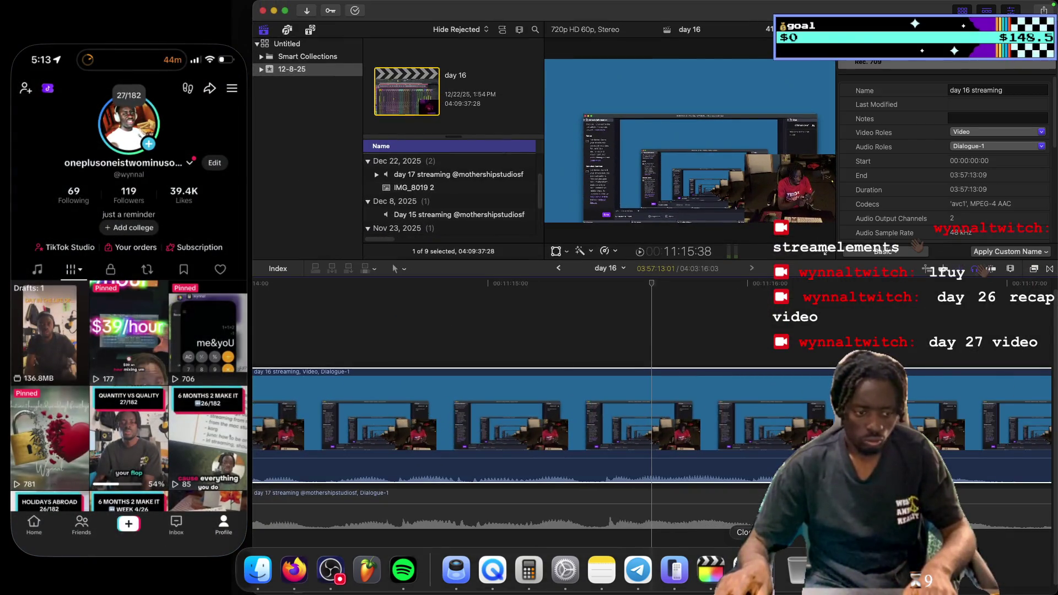
click(746, 567)
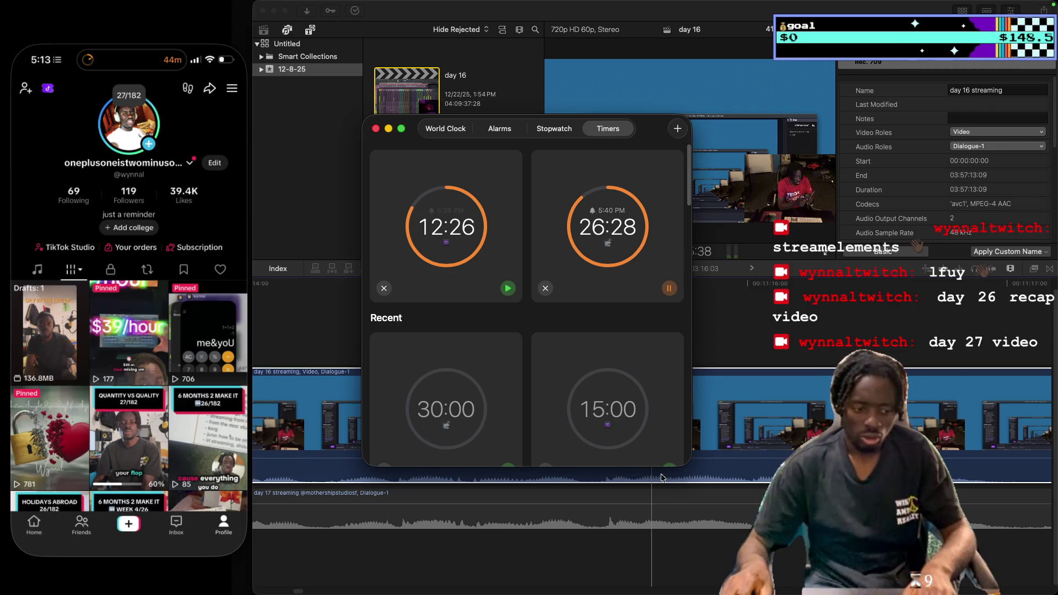
click(616, 472)
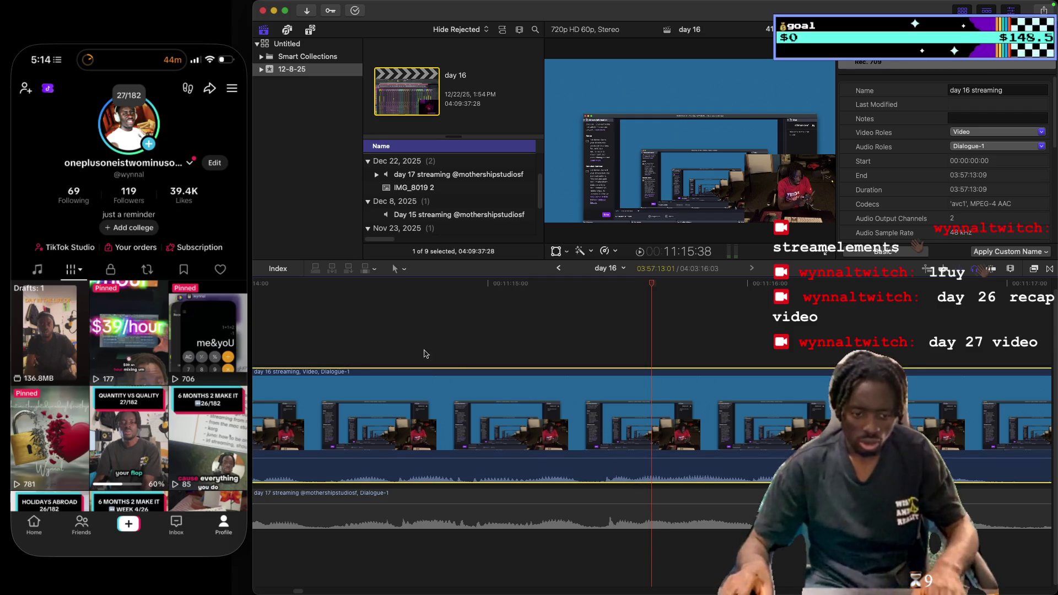
click(382, 307)
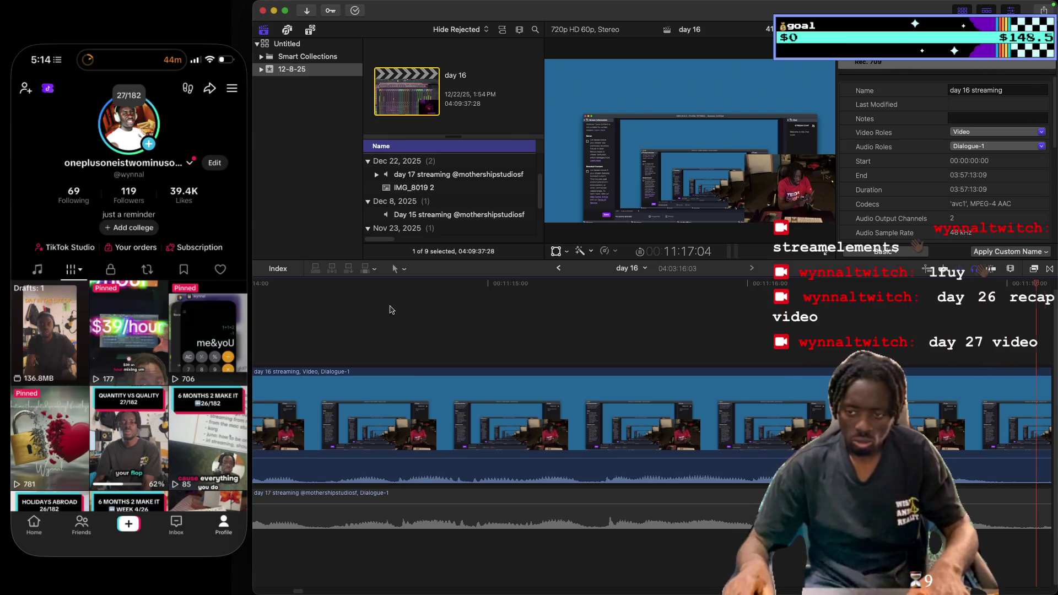
click(1010, 269)
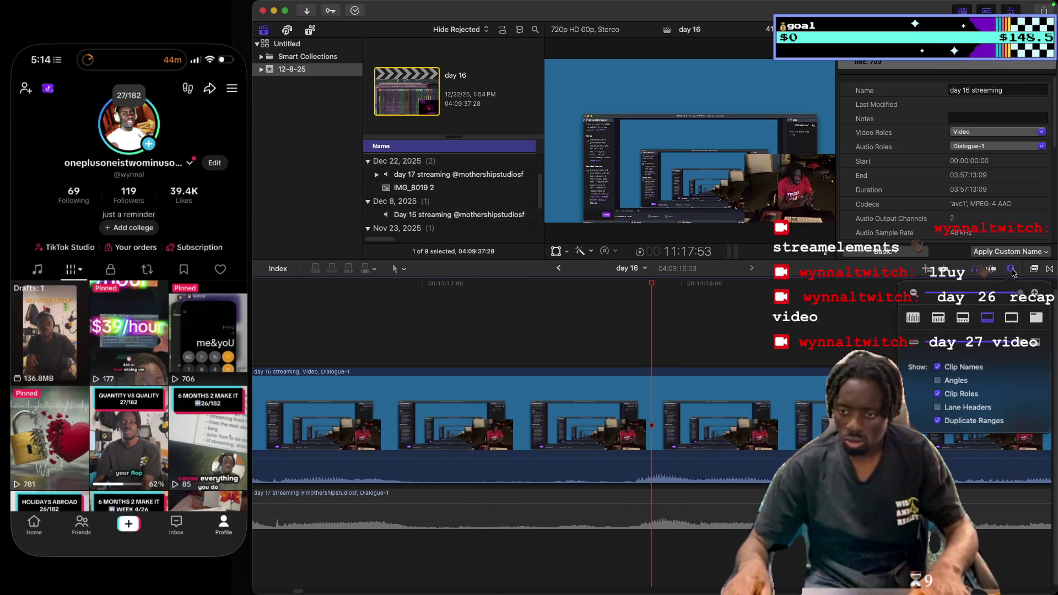
Zoom the timeline out and back in, then play the stream from around 16:10.
drag(1019, 293, 1005, 292)
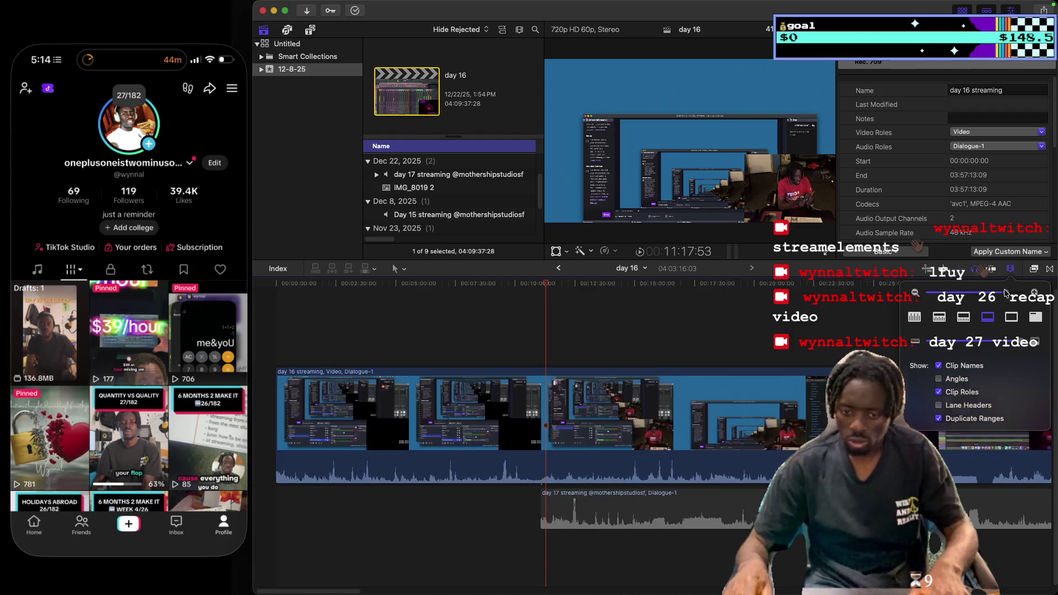
click(656, 314)
click(660, 330)
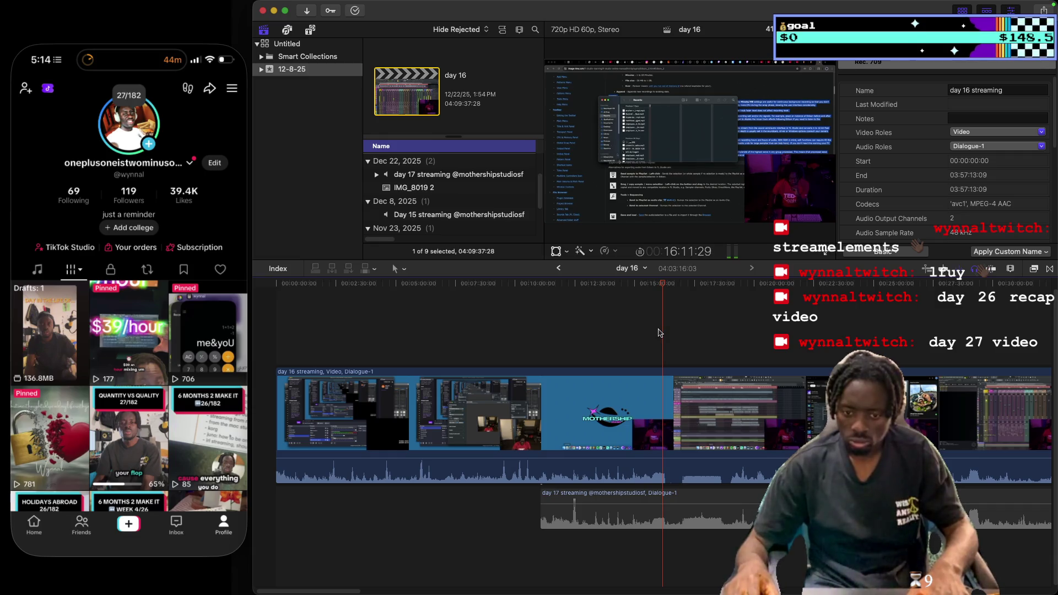
click(1010, 268)
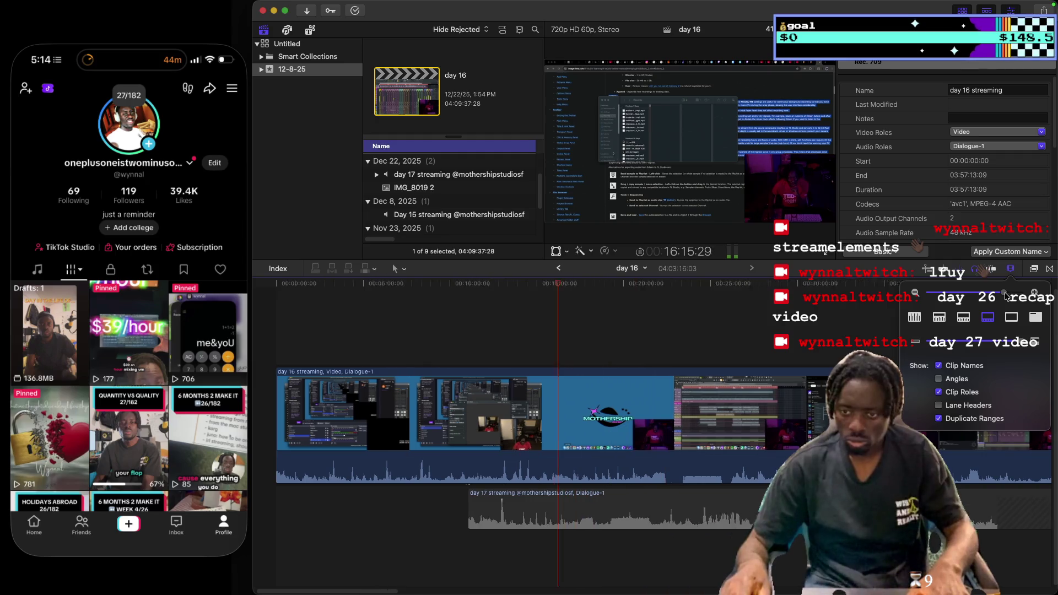
drag(1007, 293, 1015, 293)
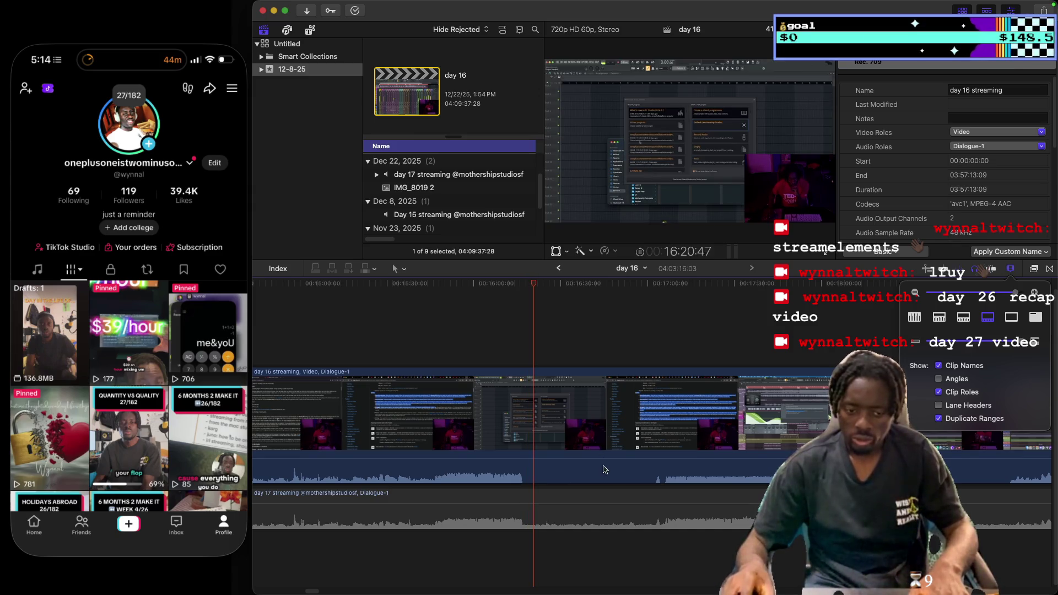
click(655, 355)
click(655, 352)
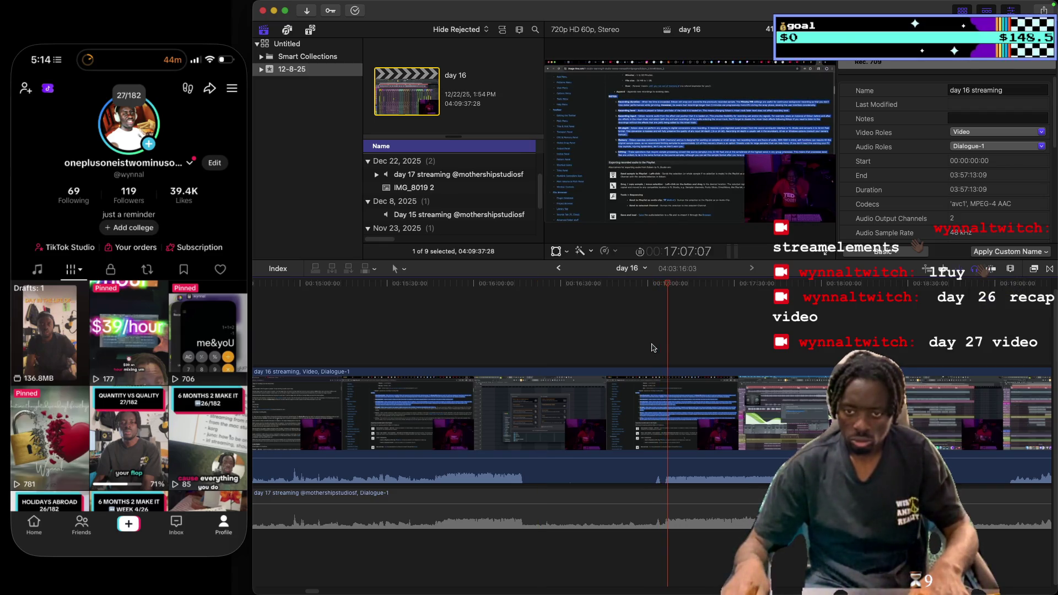
click(518, 343)
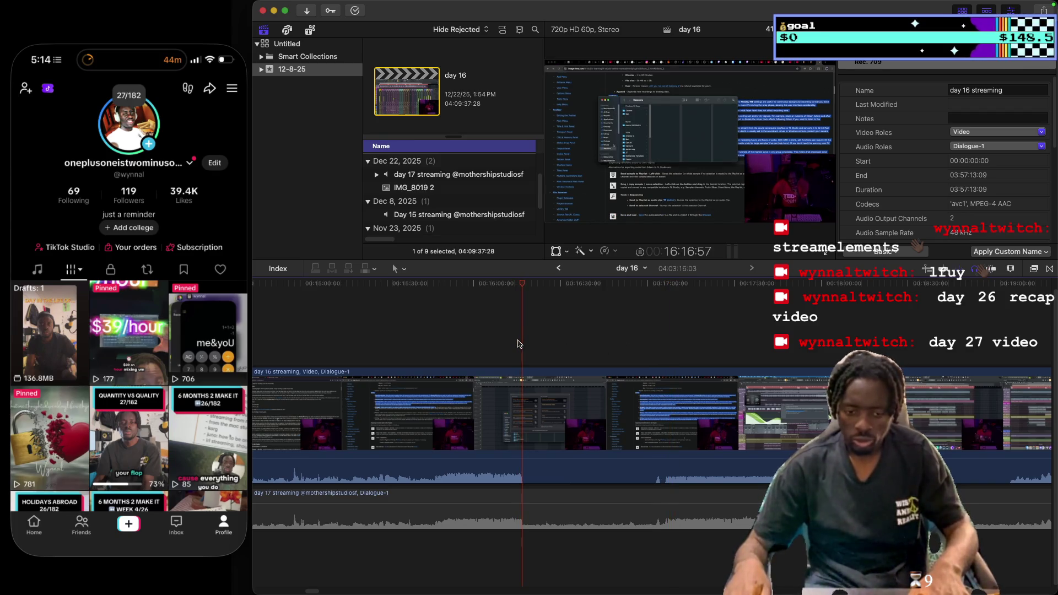
click(508, 344)
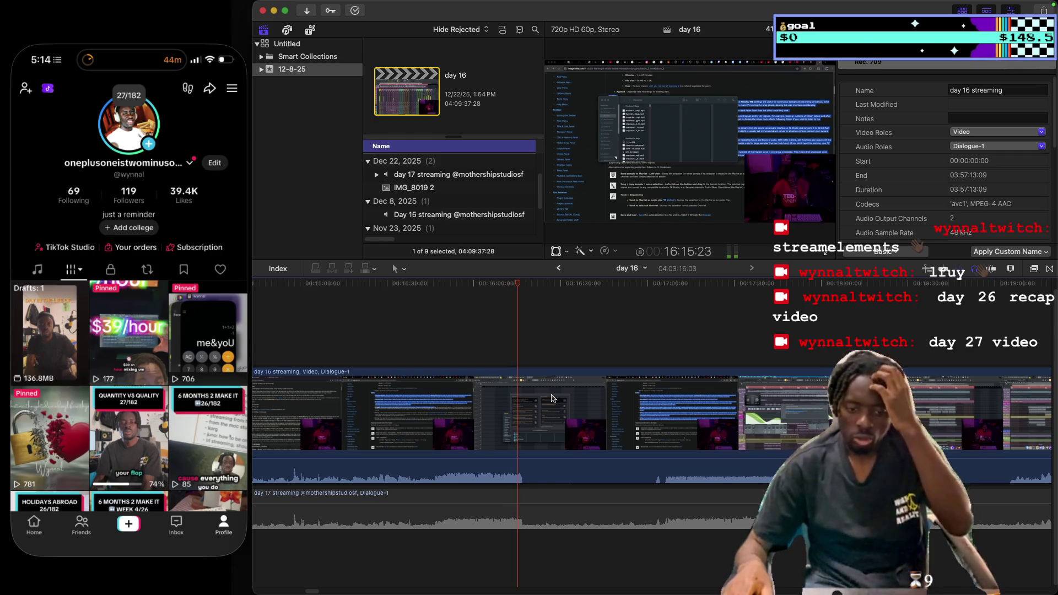
key(space)
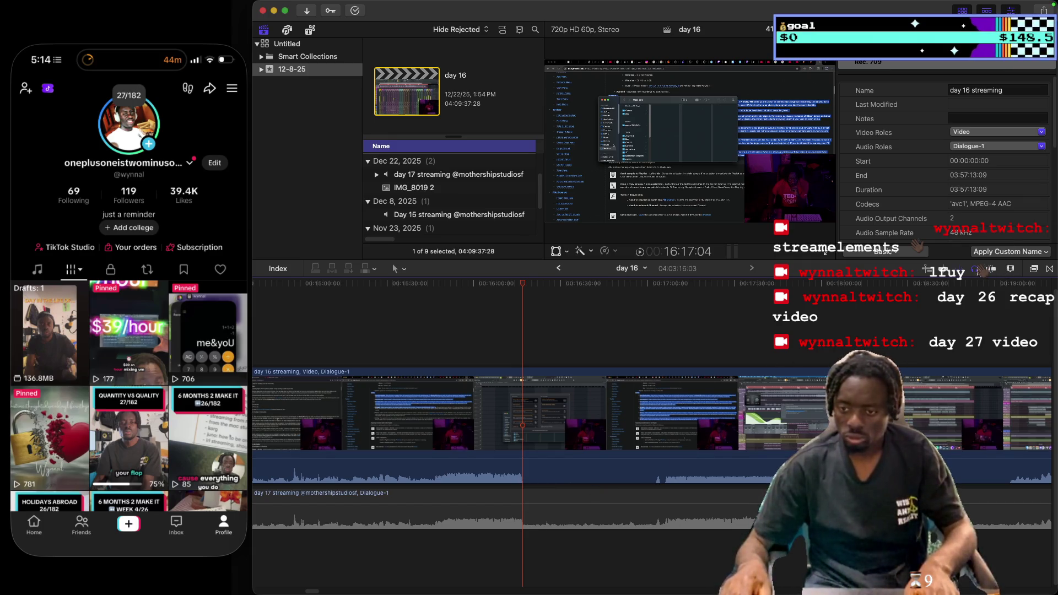
Zoom the timeline in closer and replay from about 16:16:30.
click(1009, 270)
click(1015, 294)
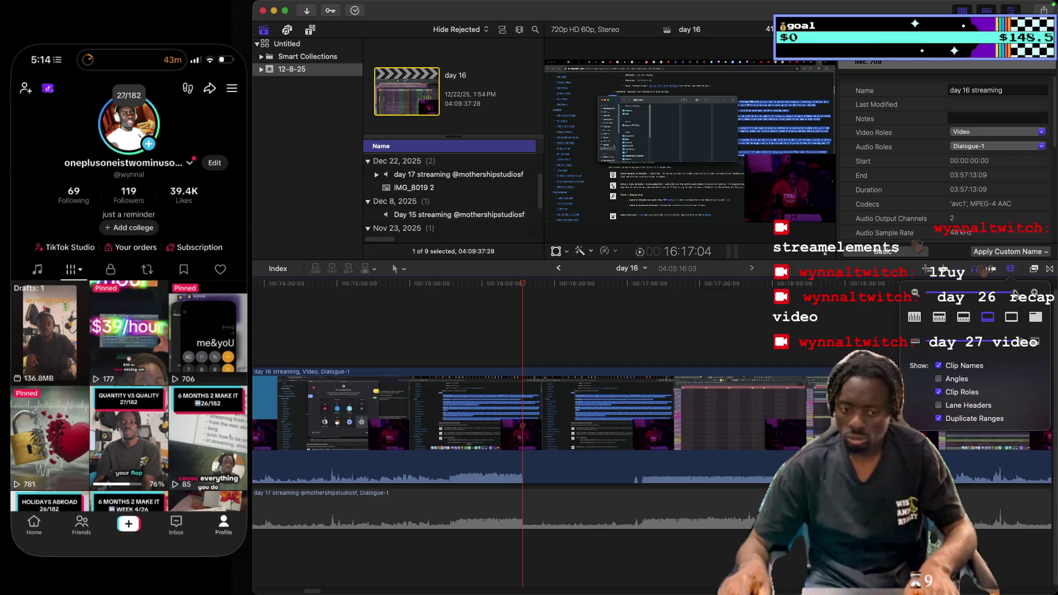
drag(1015, 294, 1010, 292)
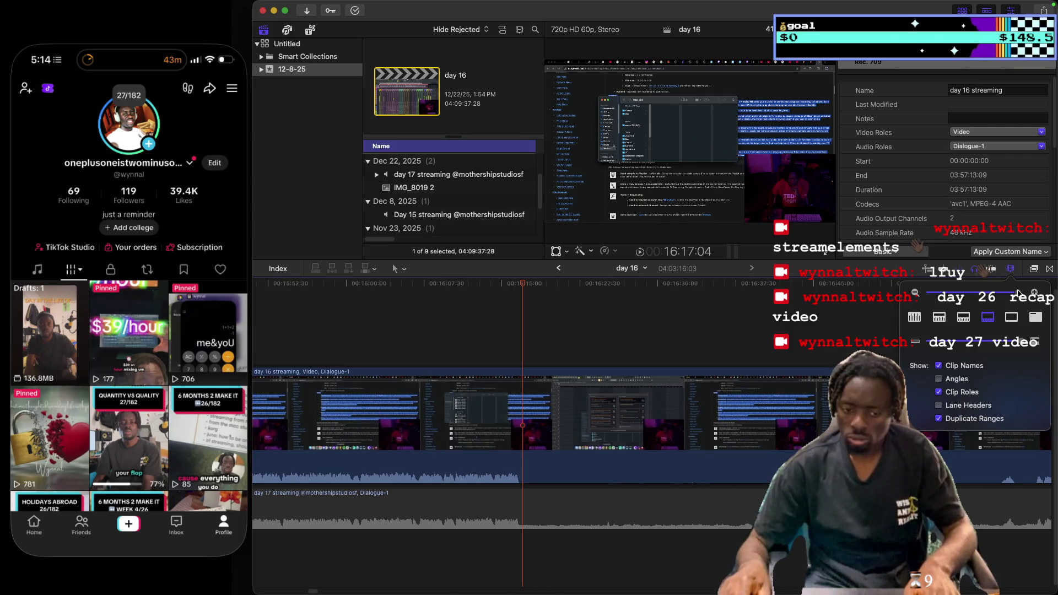
click(518, 344)
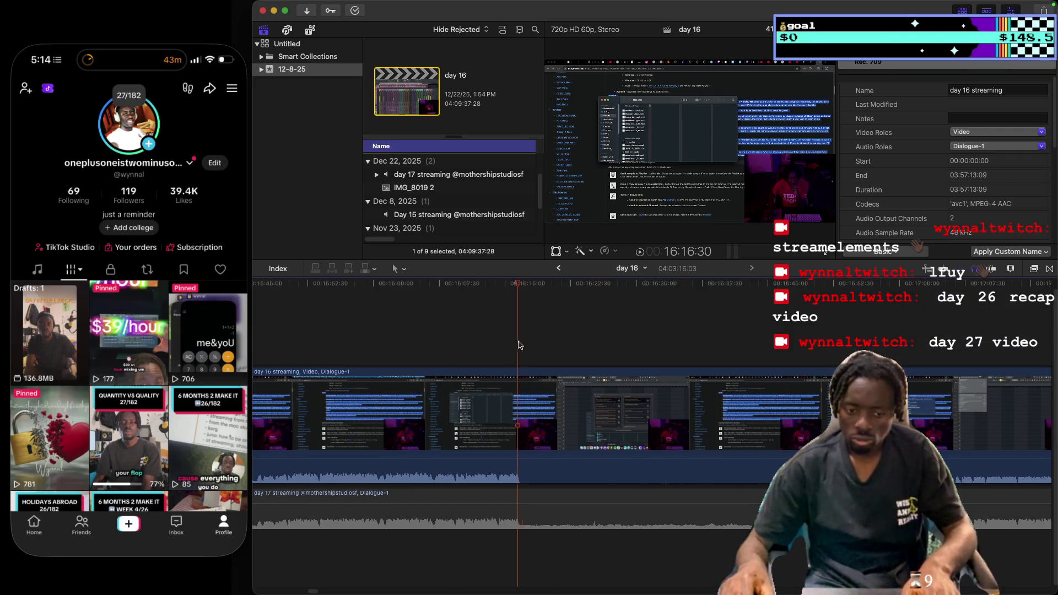
key(space)
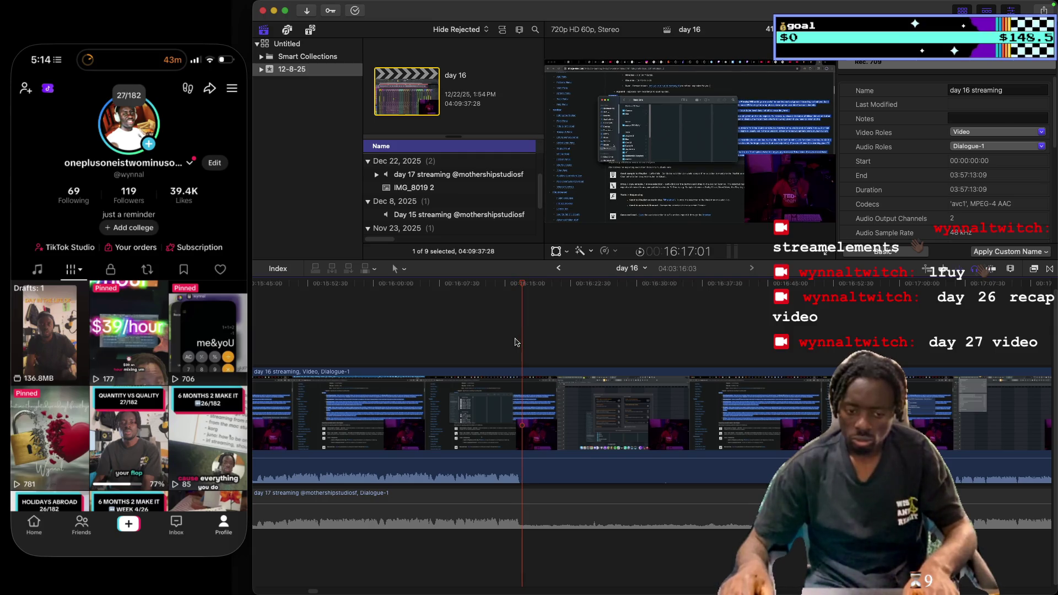
click(504, 339)
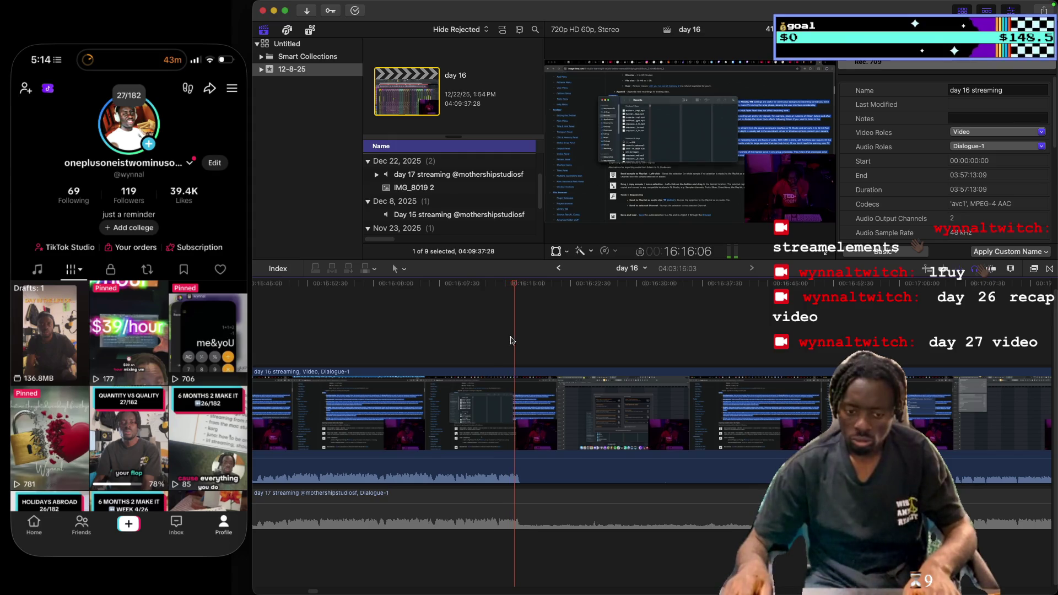
Select the day 16 clip and skip through the stream from 16:17 to about 17:02.
click(738, 470)
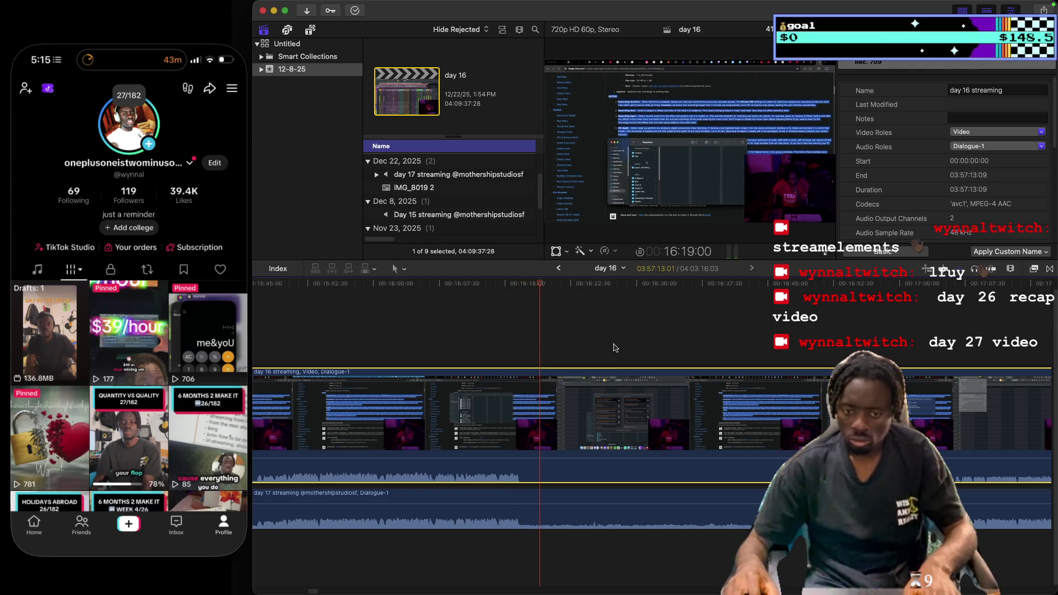
click(522, 329)
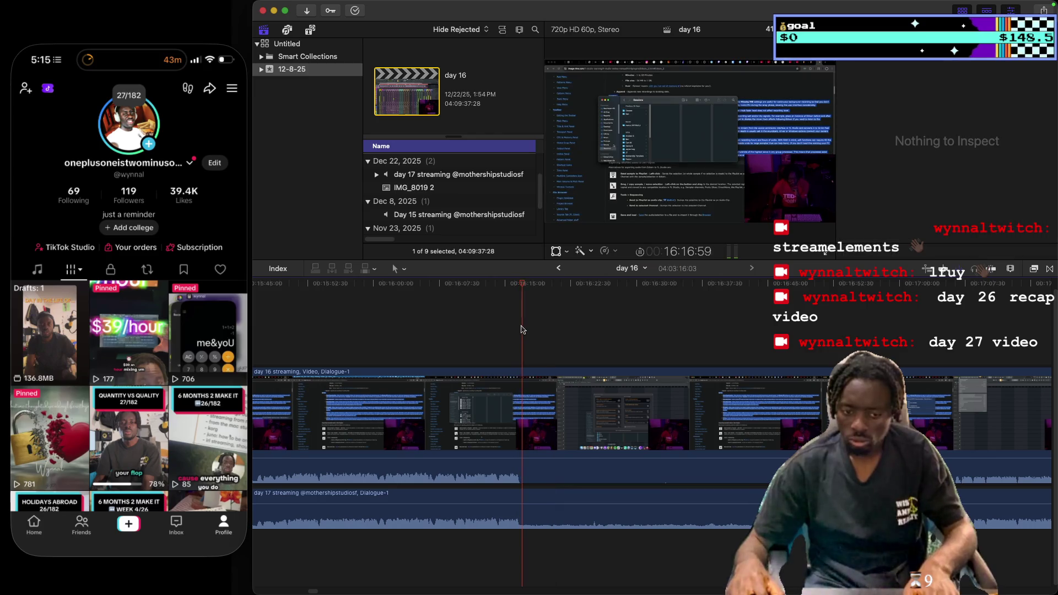
click(594, 331)
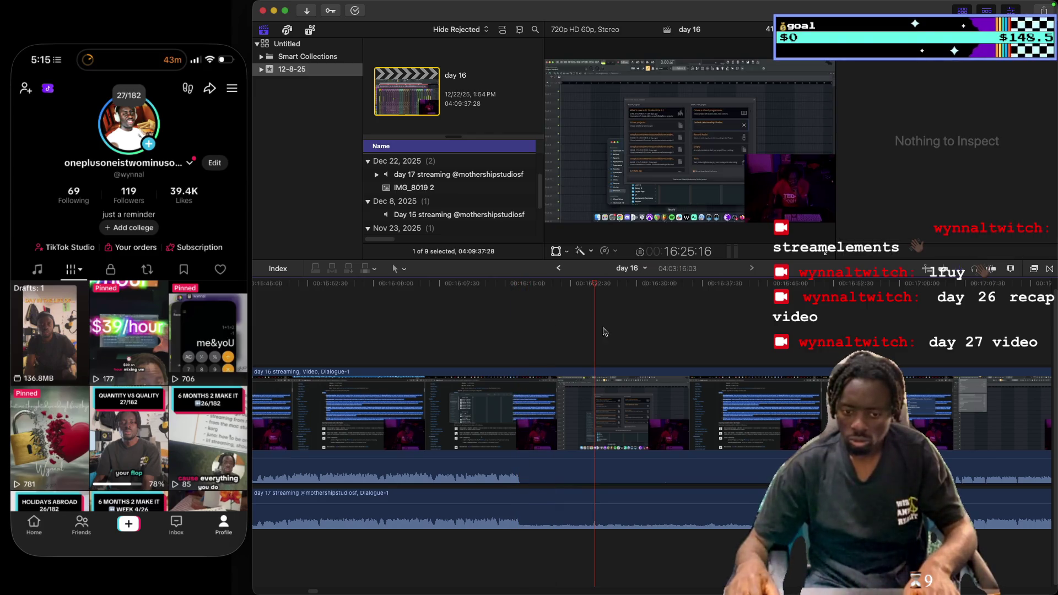
click(653, 325)
click(690, 331)
click(791, 334)
click(885, 335)
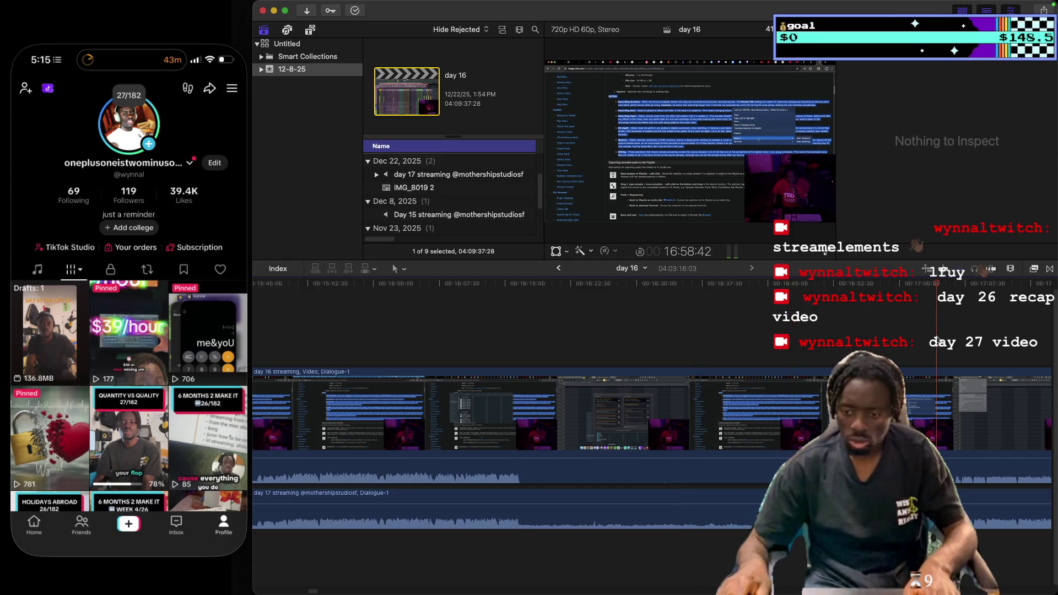
click(918, 336)
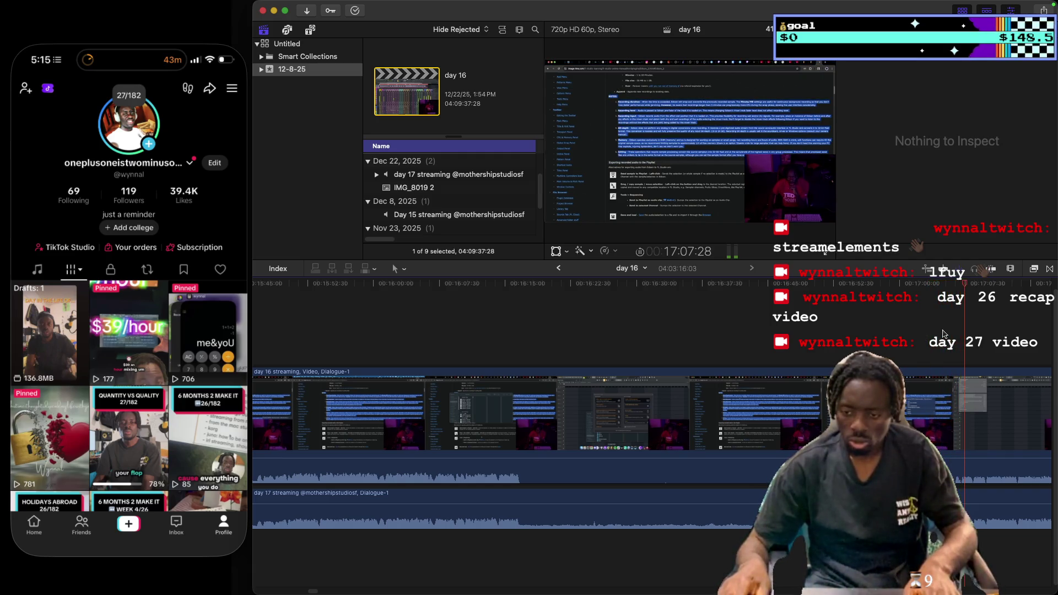
click(931, 333)
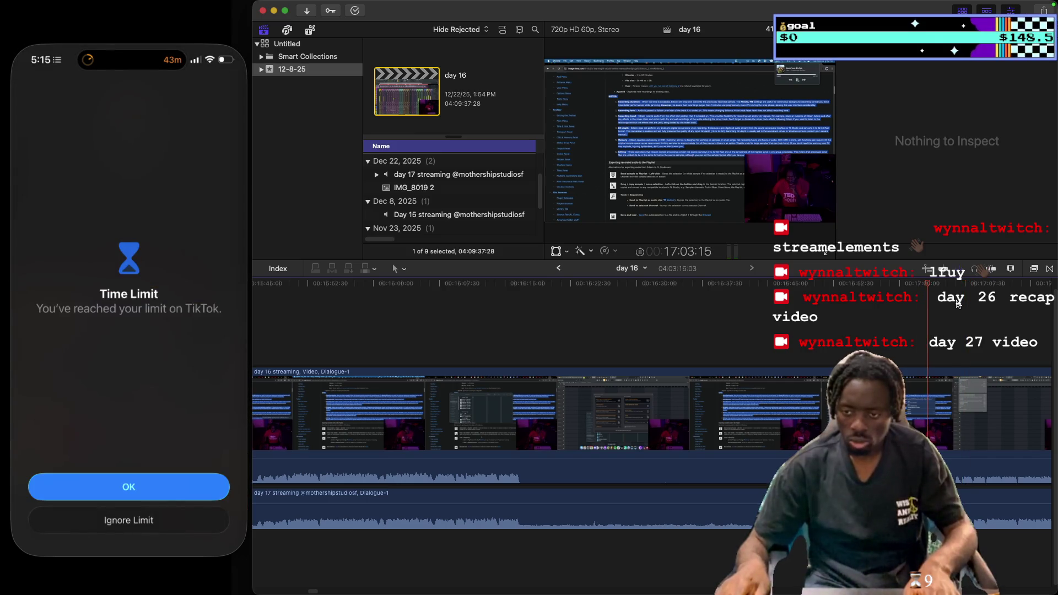
Dismiss TikTok's time-limit screen through Ignore Limit and Cancel, returning to Final Cut Pro.
click(85, 539)
click(132, 522)
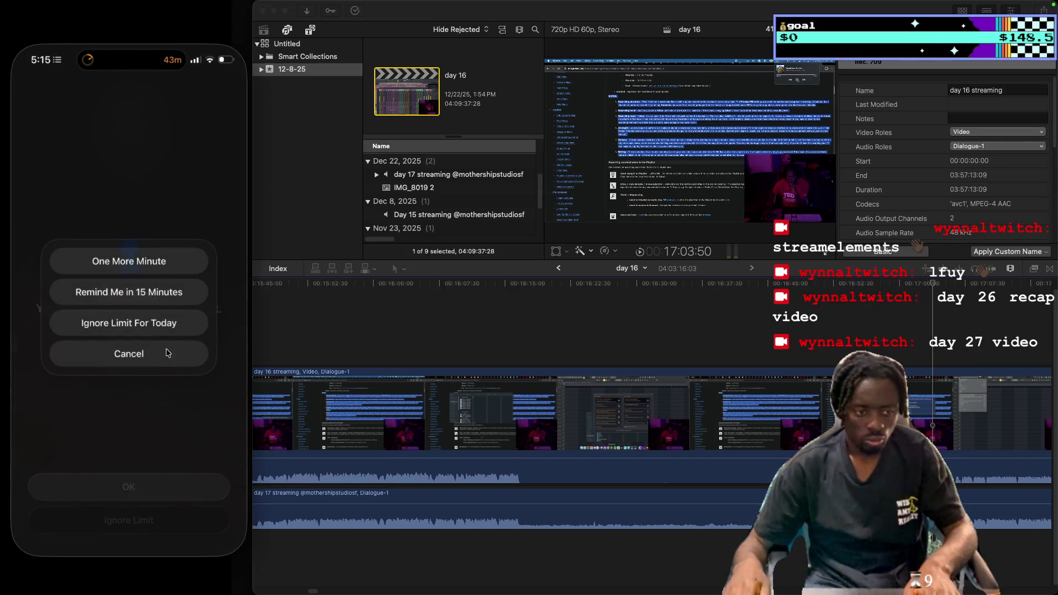
click(168, 353)
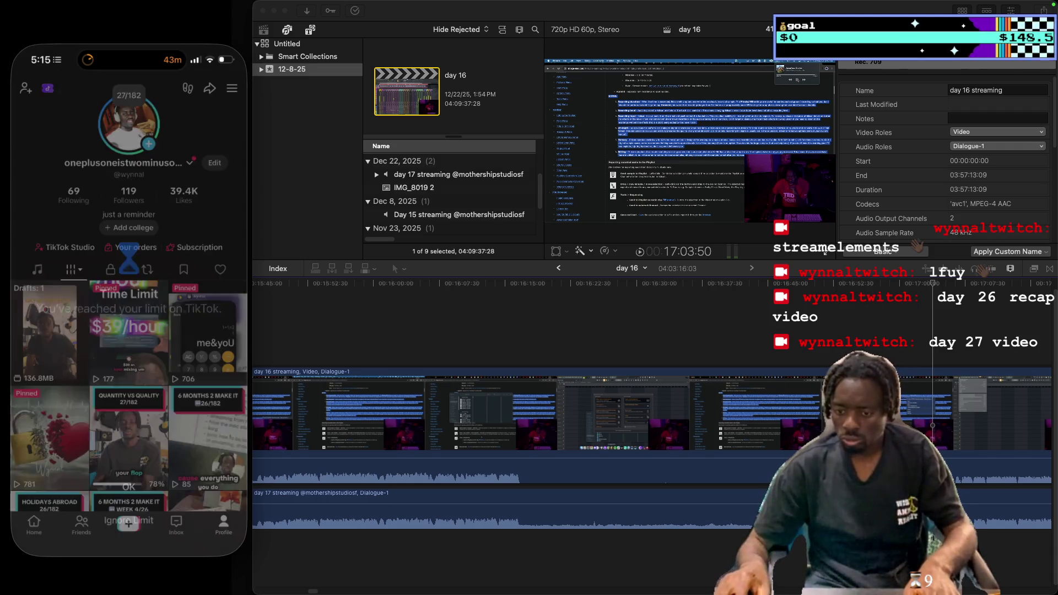
key(super+Tab)
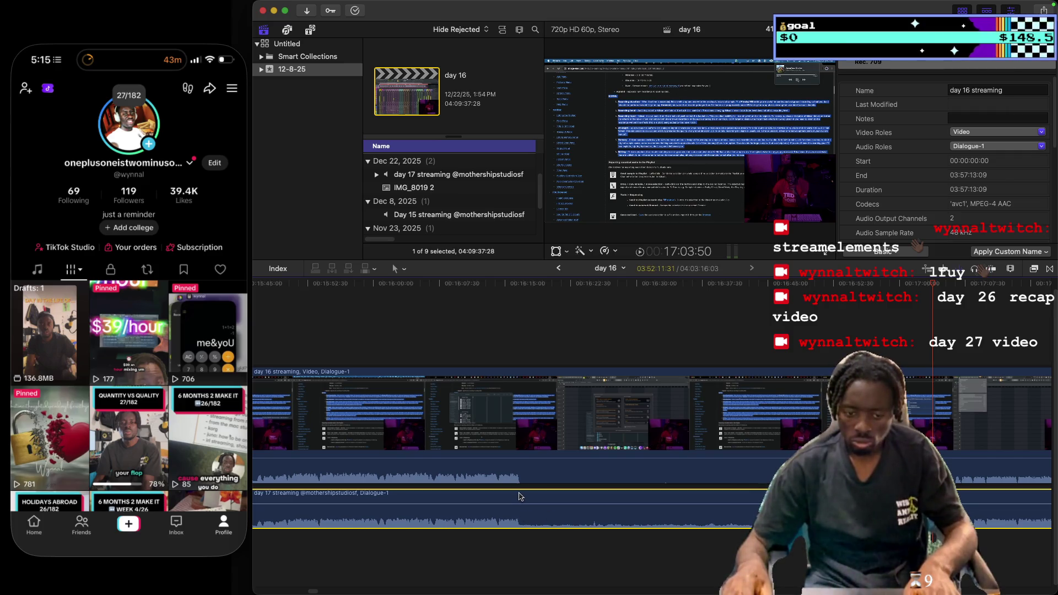
Set the cut point at 16:16:42 and select the day 17 streaming audio clip.
click(513, 331)
click(519, 333)
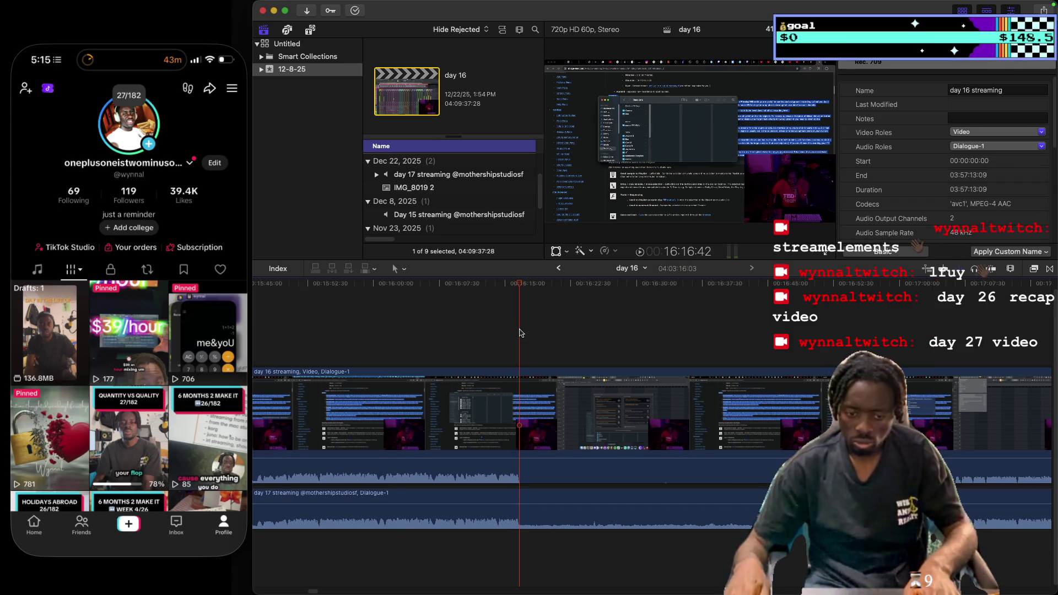
click(522, 495)
Split the day 17 audio and silence its first part.
key(super+b)
click(503, 524)
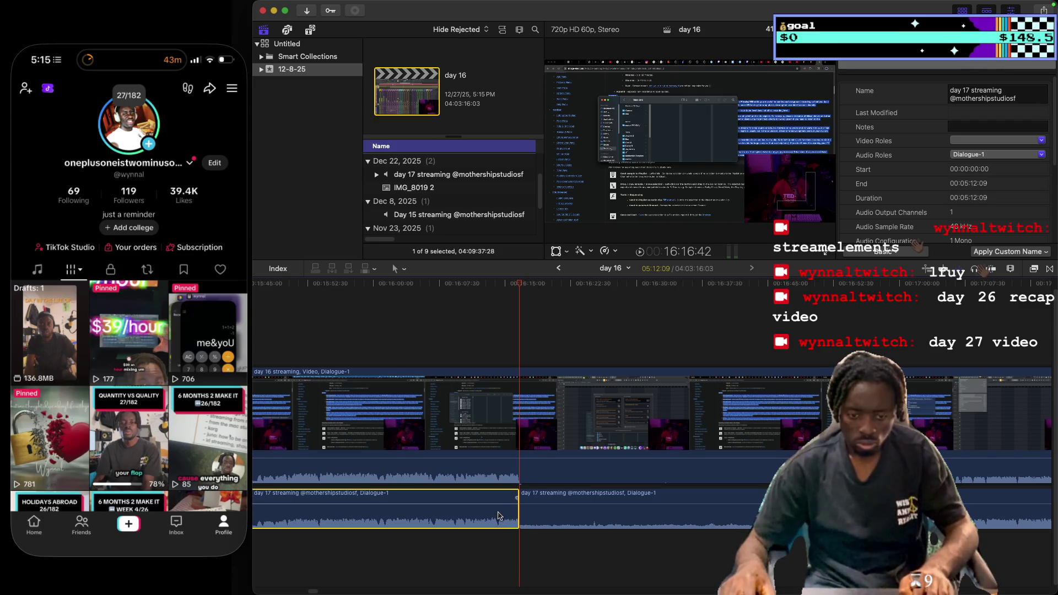
drag(495, 503, 495, 539)
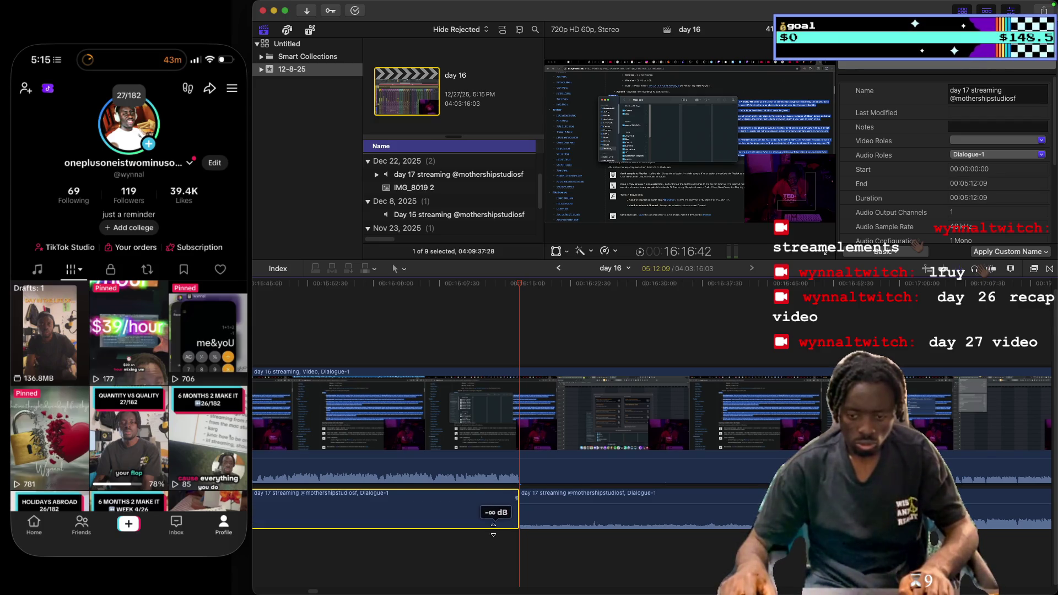
Play the day 16 stream and scrub the playhead to about 17:06:14.
click(935, 425)
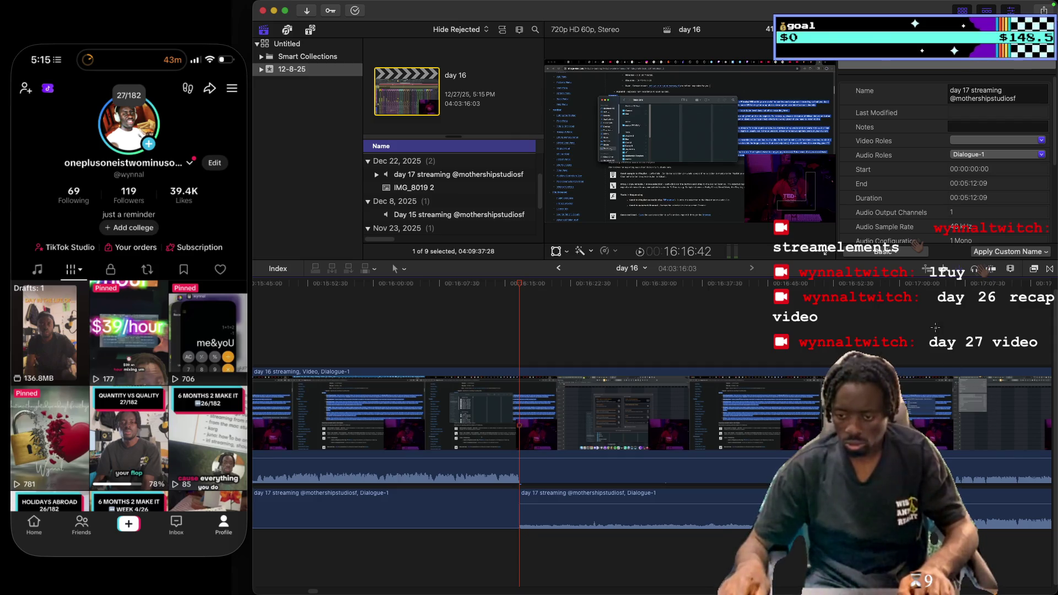
click(935, 426)
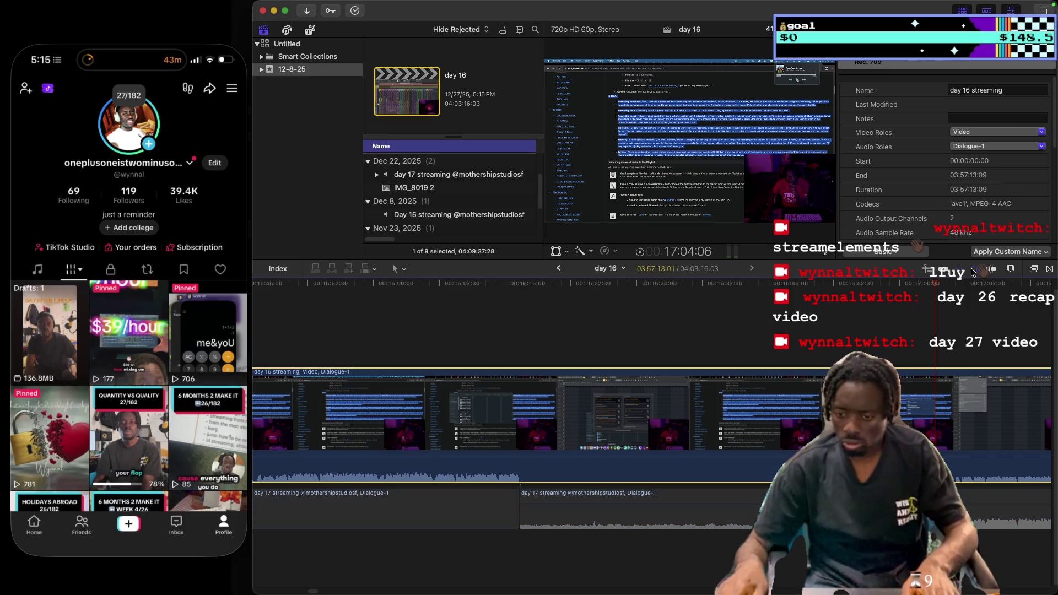
key(space)
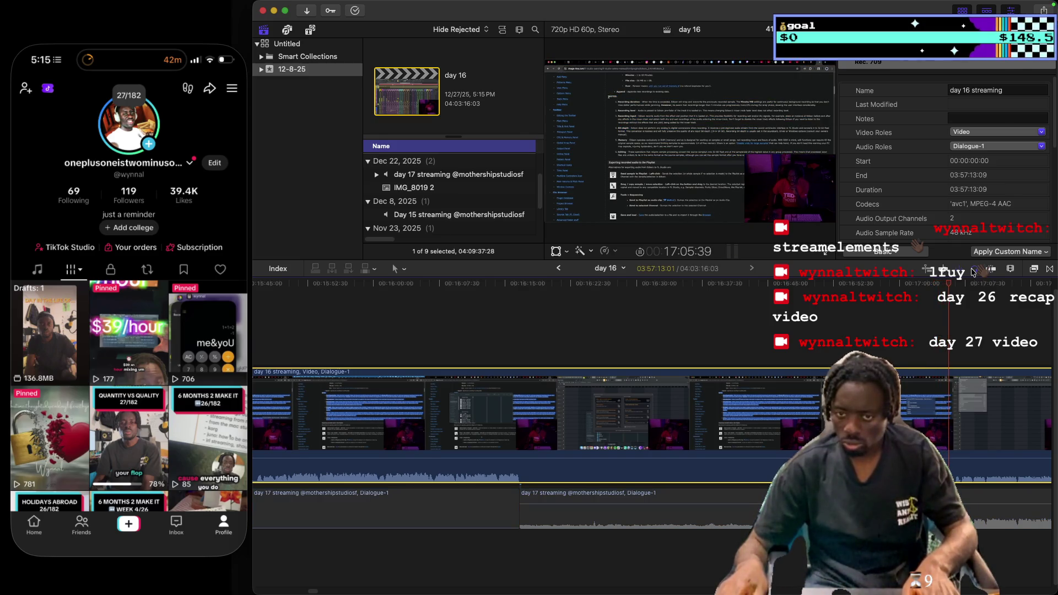
click(935, 315)
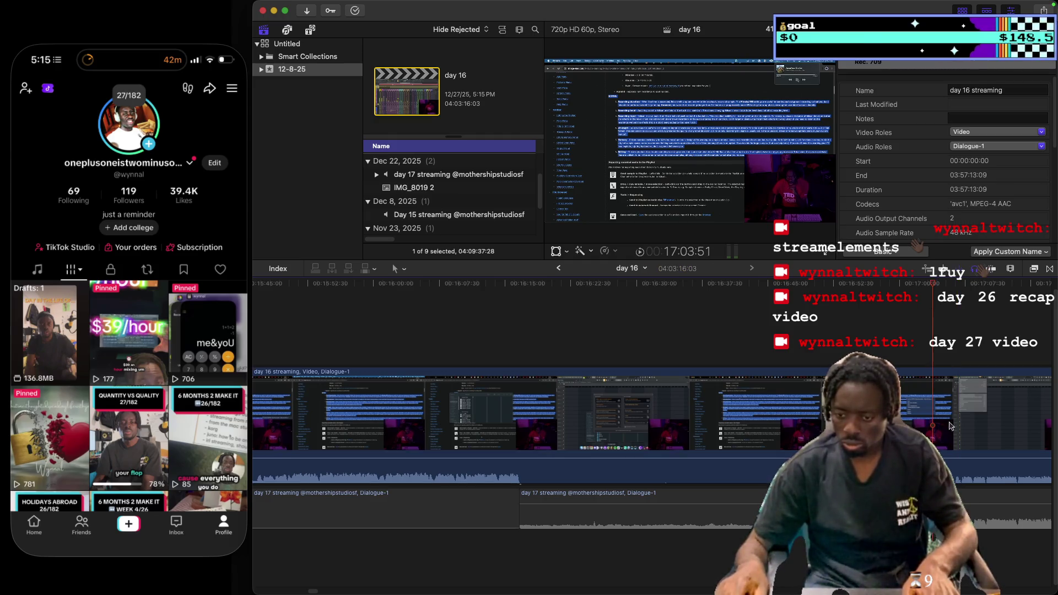
click(950, 351)
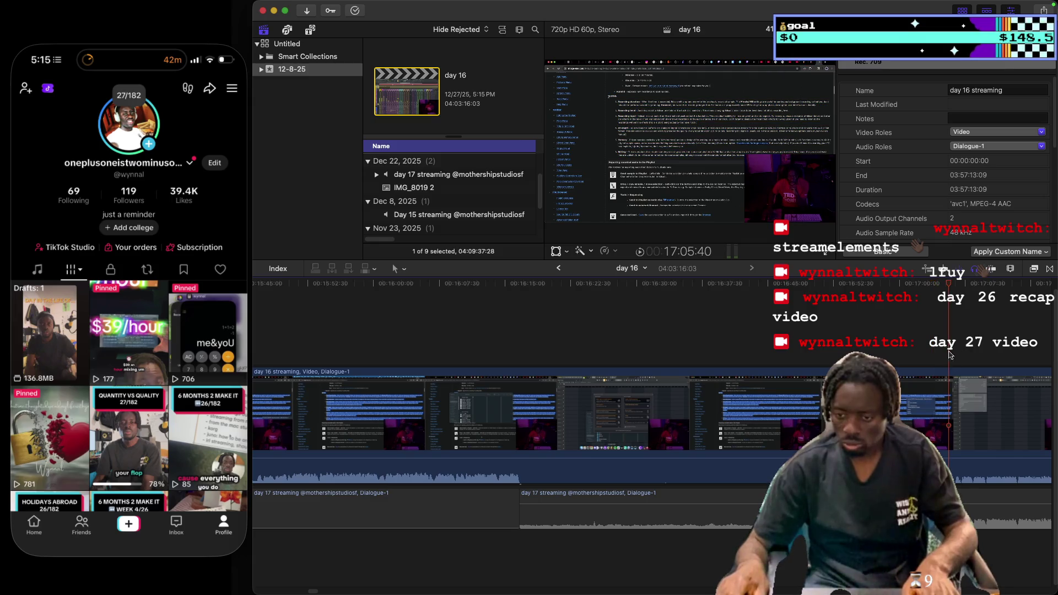
click(954, 348)
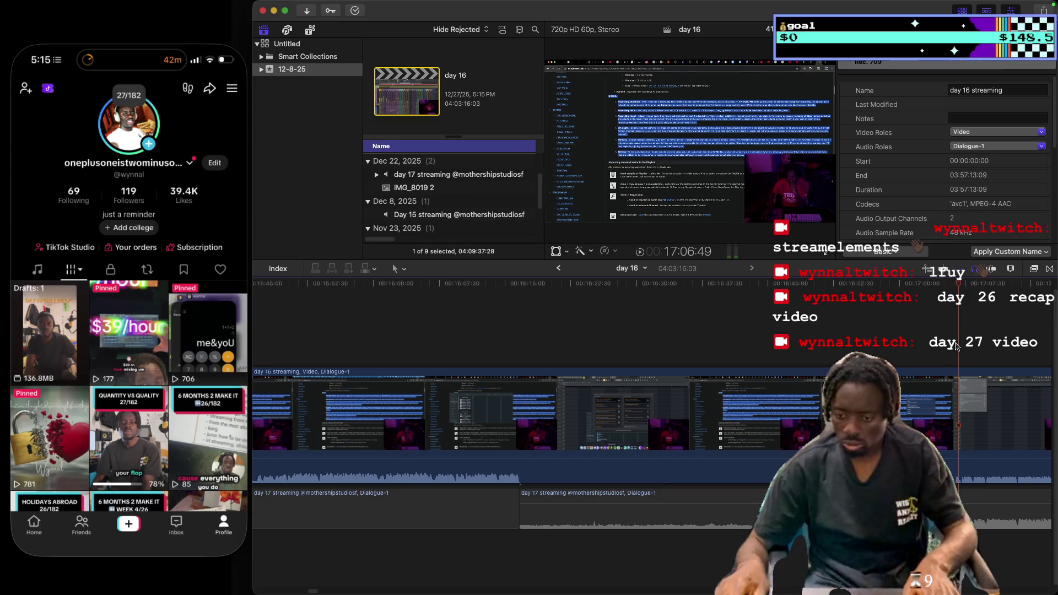
click(954, 346)
Park the playhead near 17:06:57 and split the day 17 audio there, isolating a 00:49:51 segment.
key(c)
key(space)
click(958, 351)
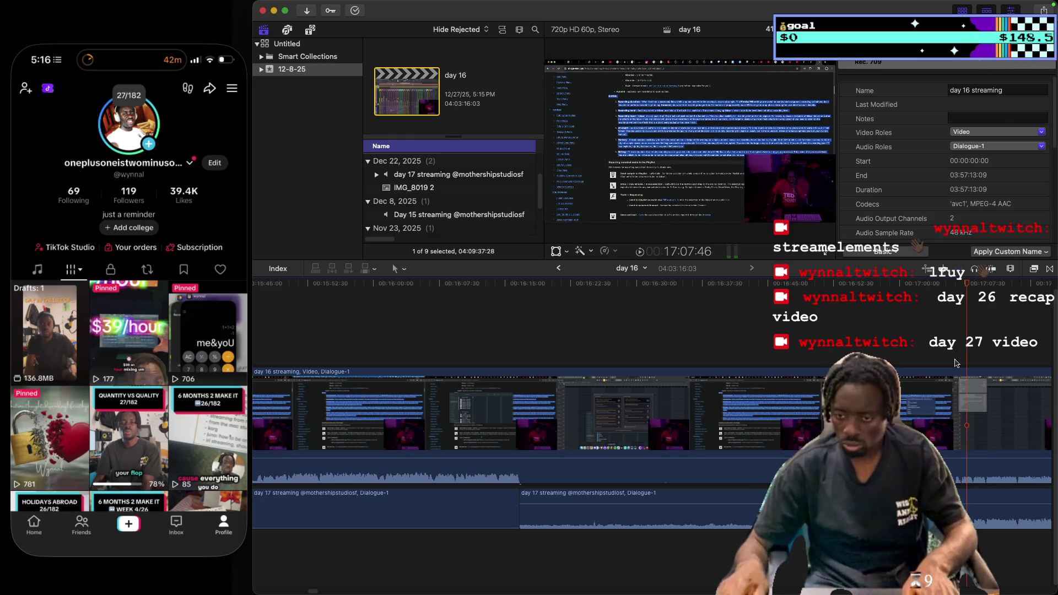
click(956, 507)
key(super+b)
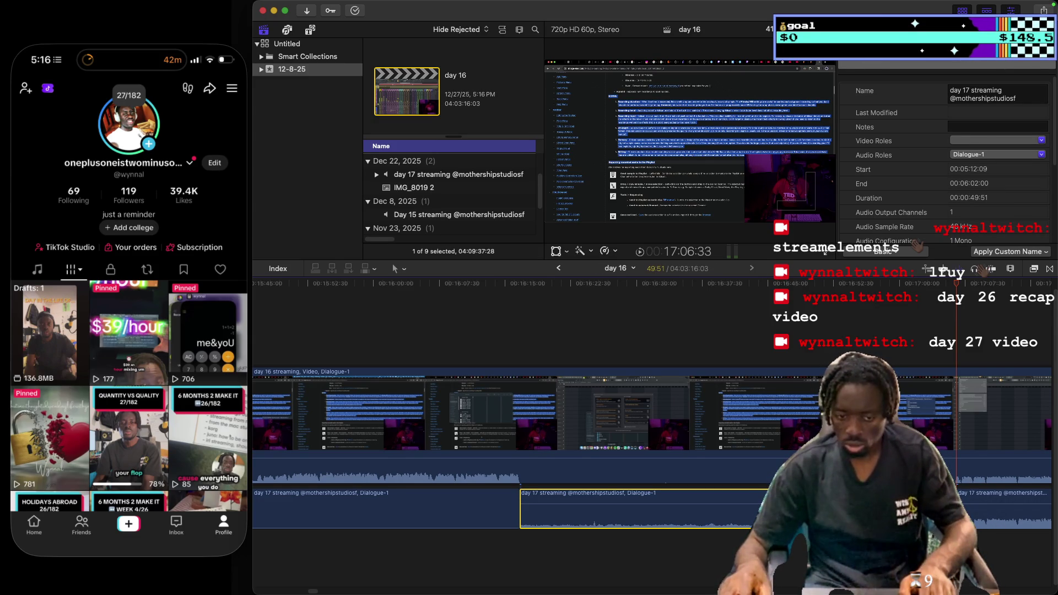
Play back past the new cut, jump to 17:01:10, select the day 17 clip and open Clip Appearance.
click(507, 326)
key(space)
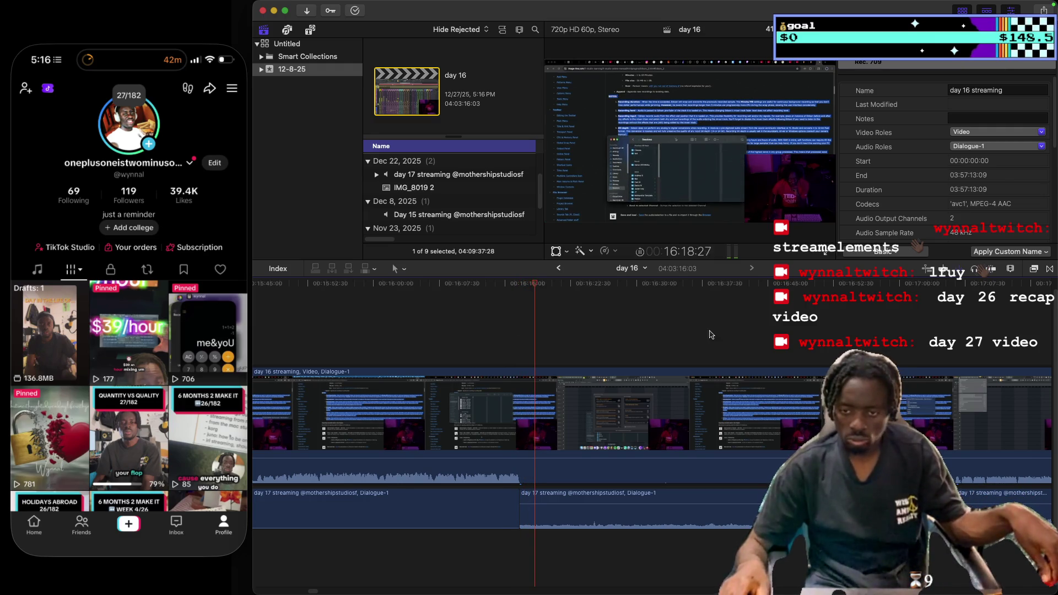
click(902, 325)
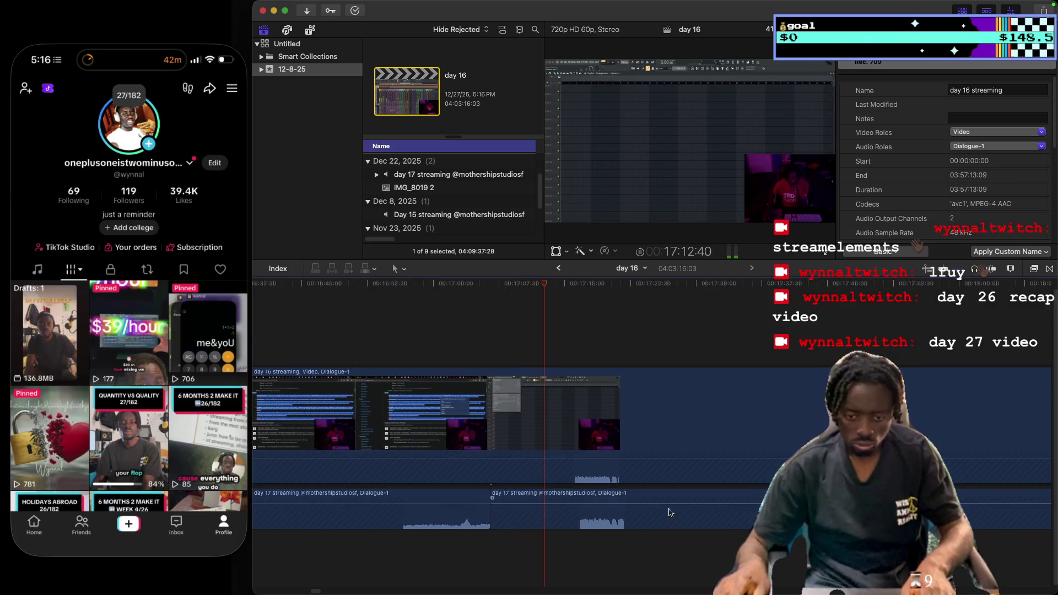
click(653, 466)
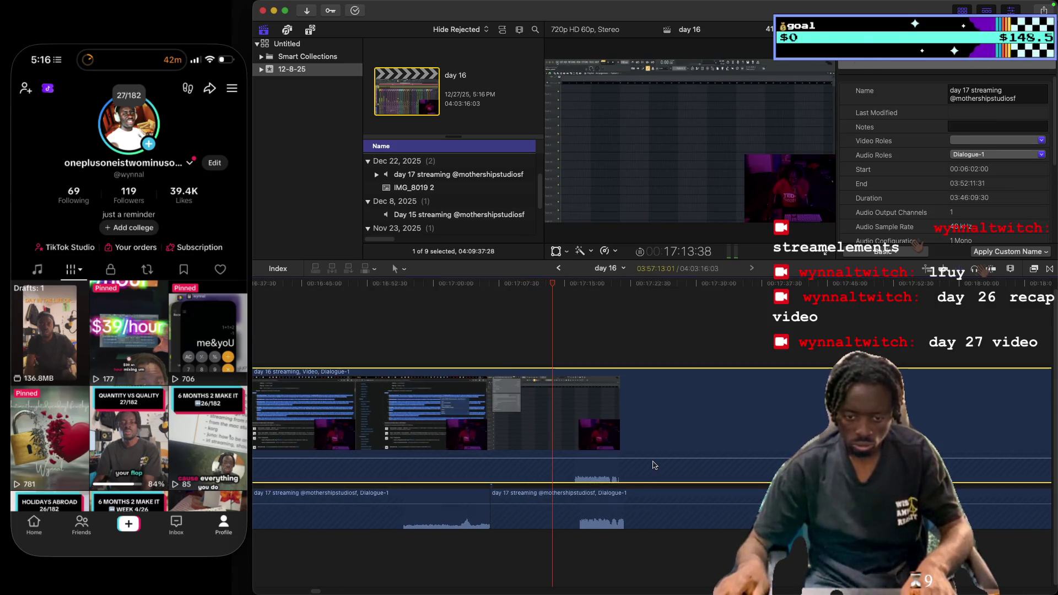
click(1012, 269)
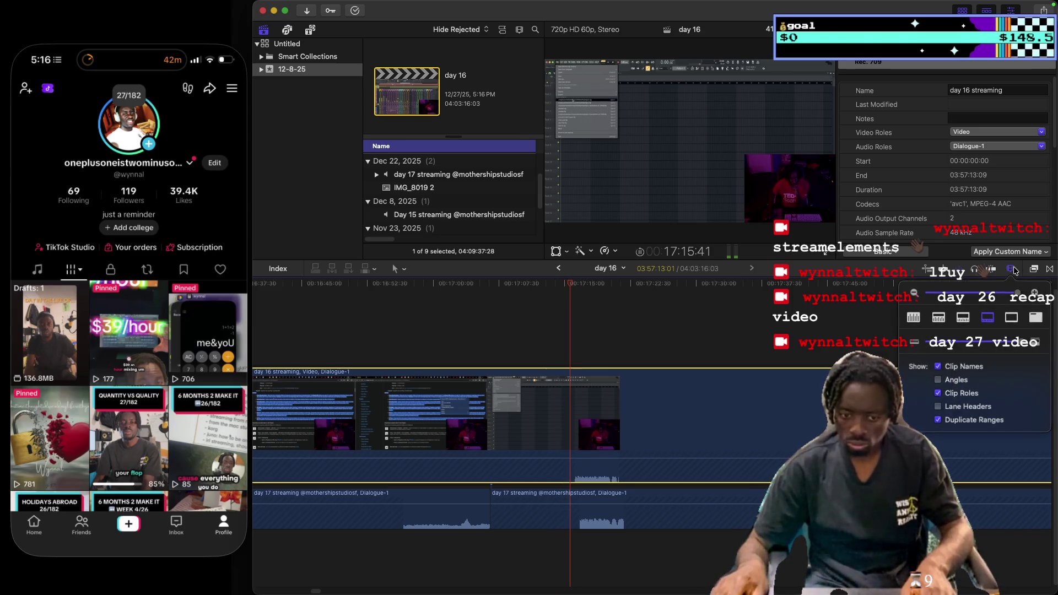
Move the selection between the day 17 audio and day 16 clip, then jump to 17:41:49.
click(973, 269)
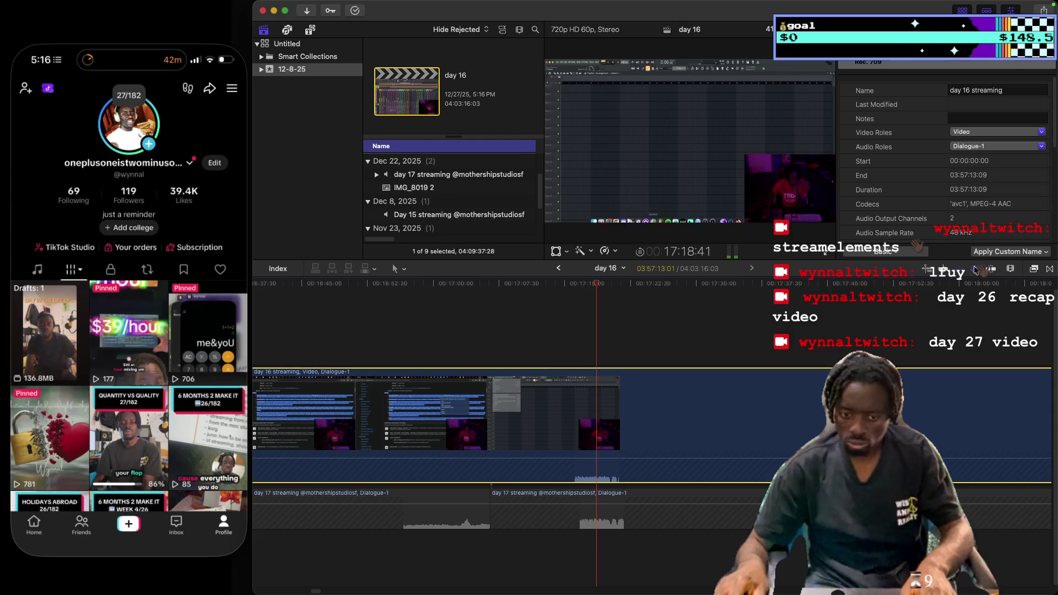
key(super+Down)
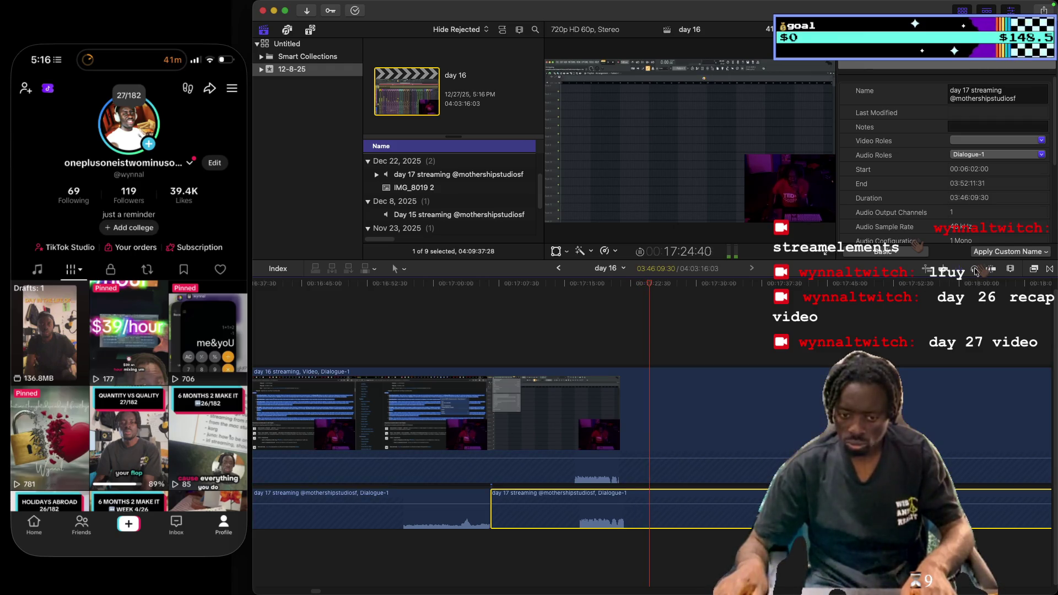
key(super+Up)
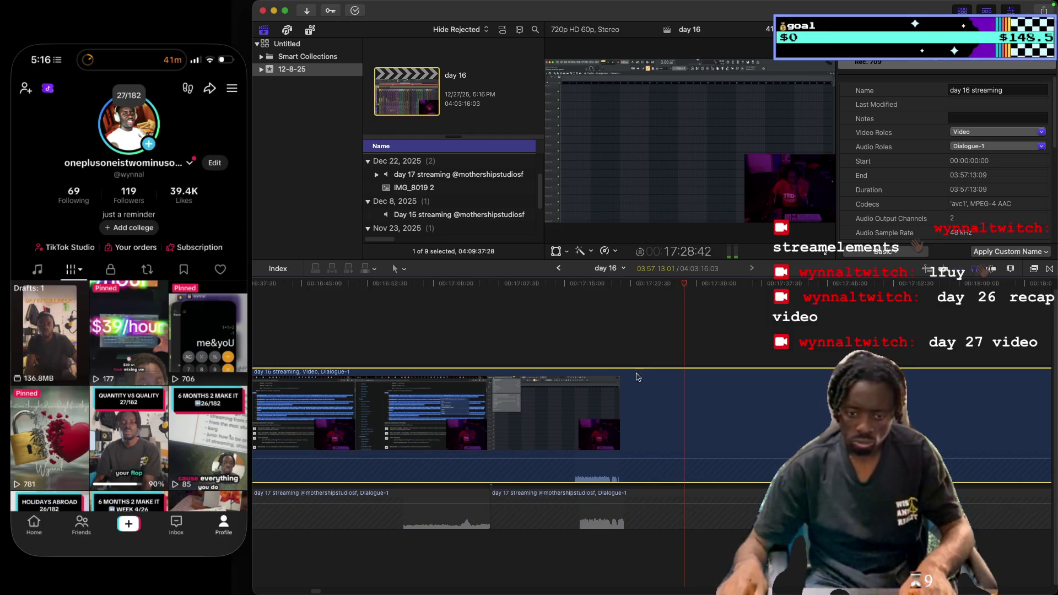
click(626, 335)
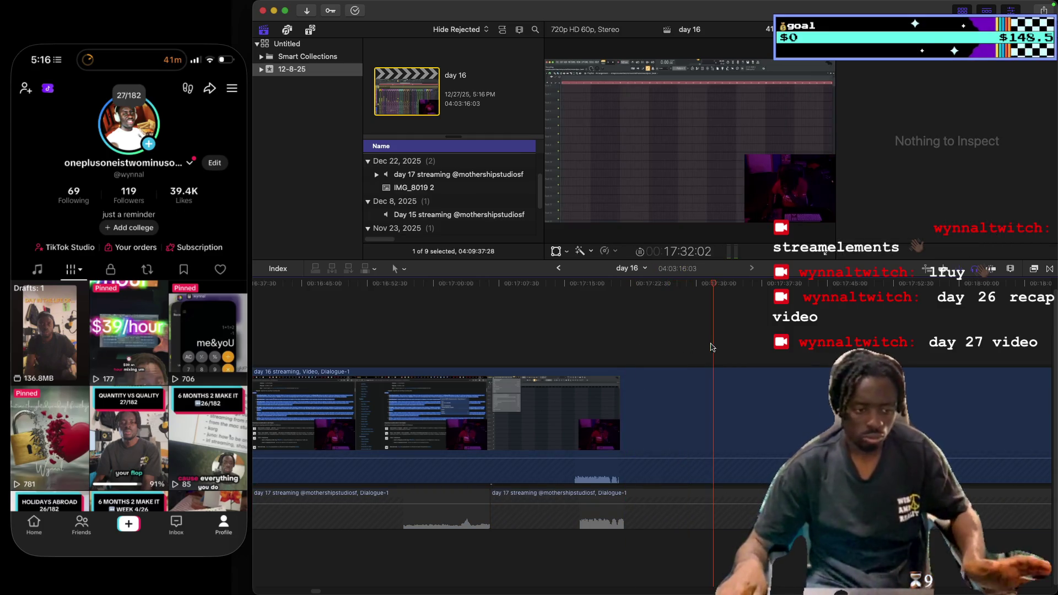
click(800, 339)
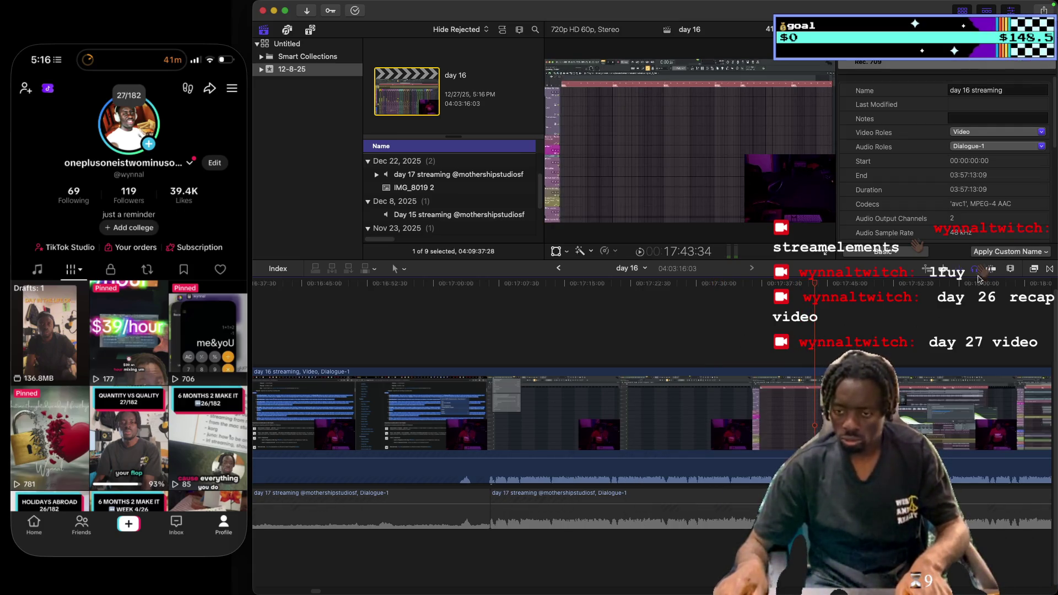
Zoom the timeline out with the Clip Appearance slider, scroll right, and park near 18:34.
click(1011, 270)
drag(1020, 293, 1011, 298)
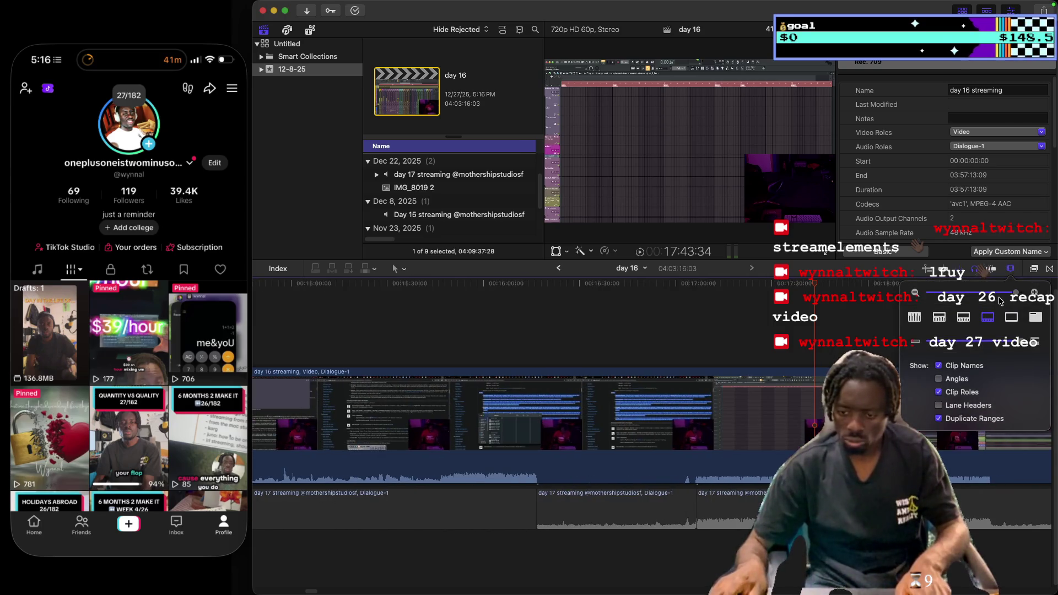
drag(311, 591, 316, 592)
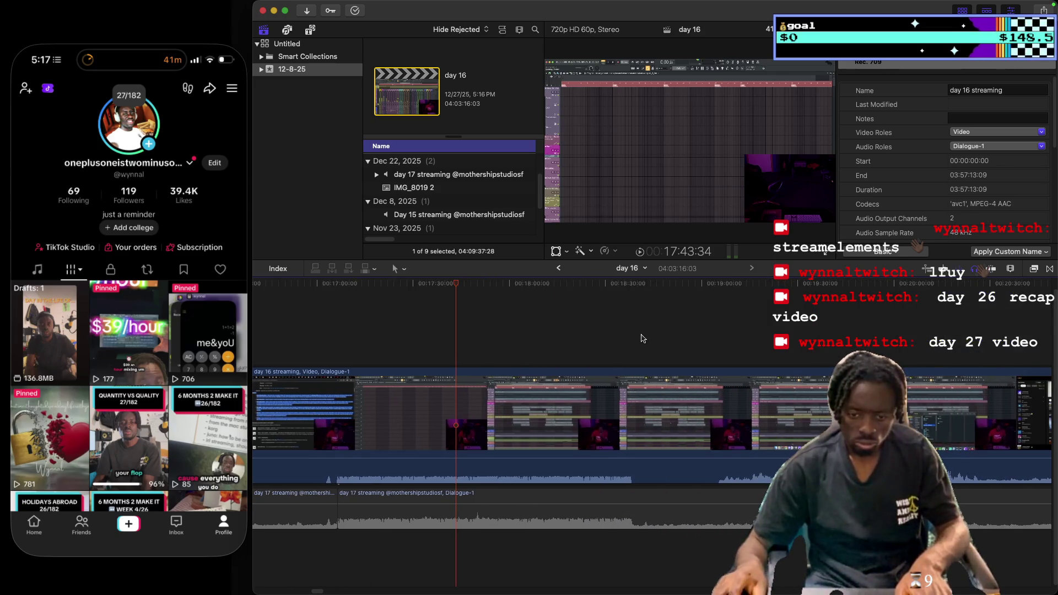
click(616, 328)
key(space)
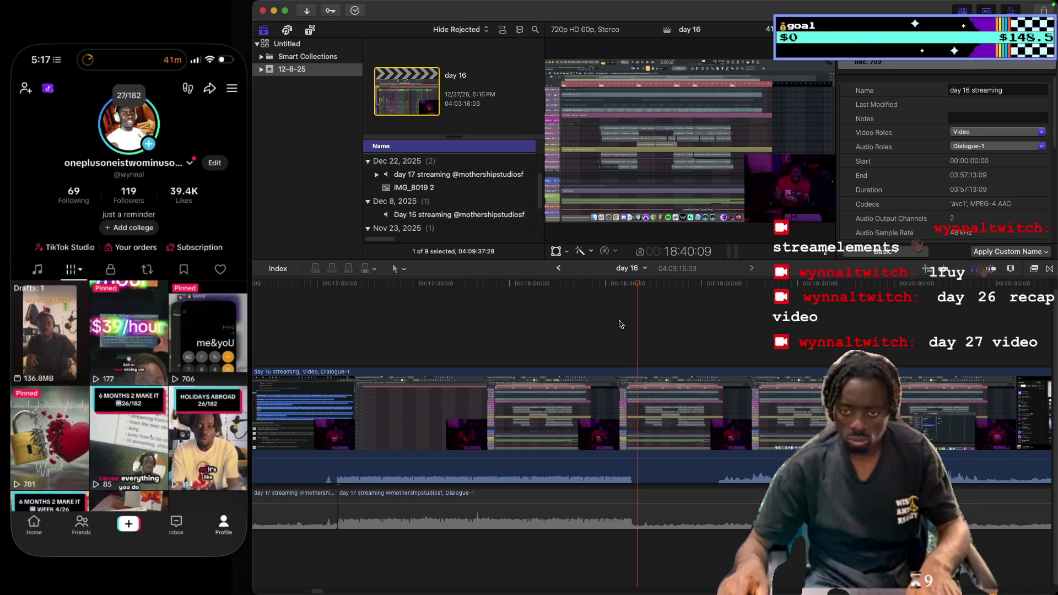
click(619, 324)
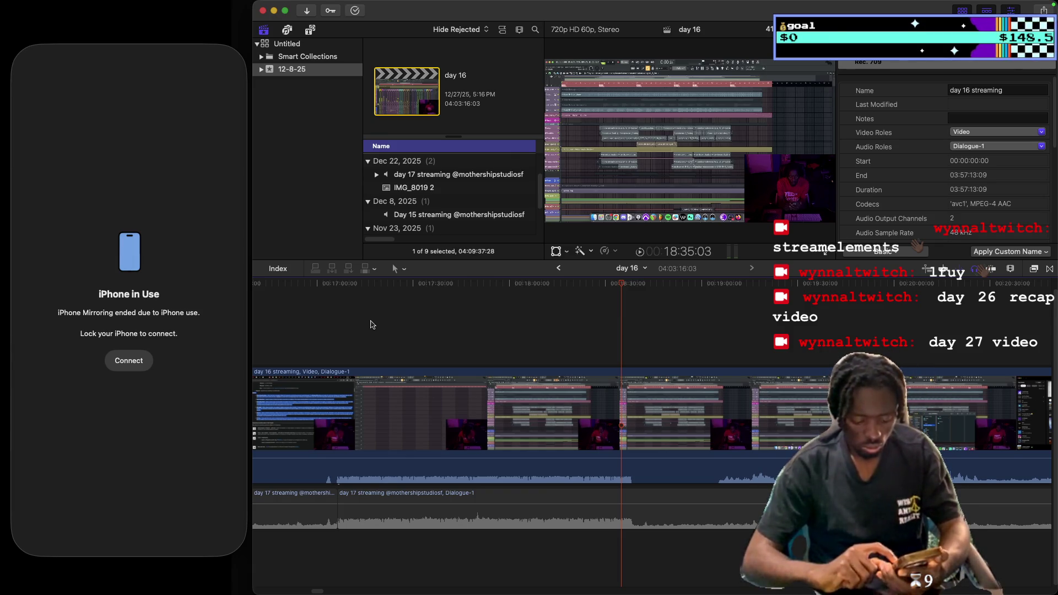
mouse_move(433, 3)
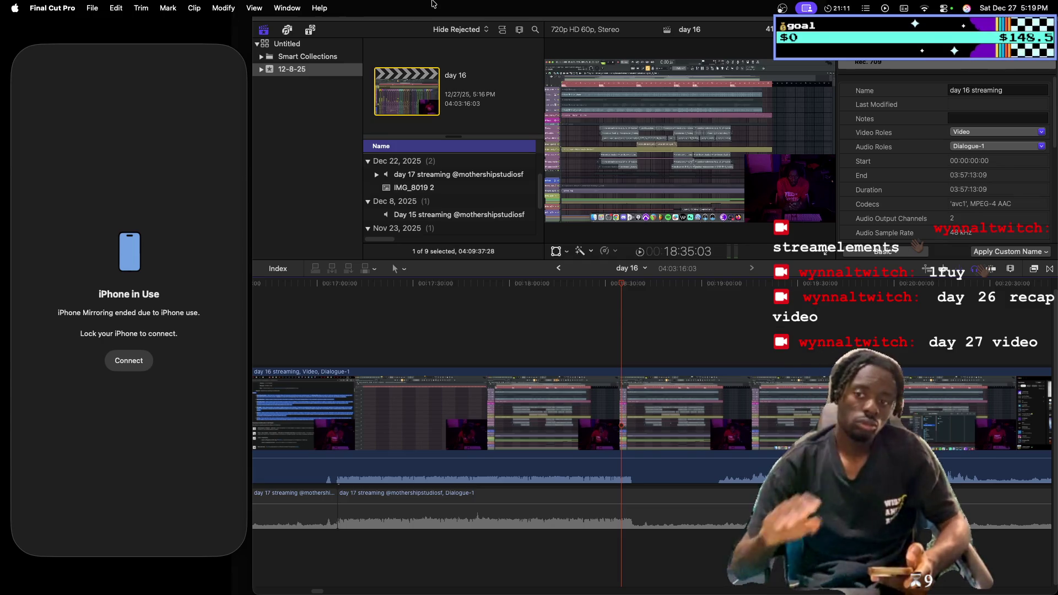
click(1044, 7)
click(1044, 6)
click(1048, 5)
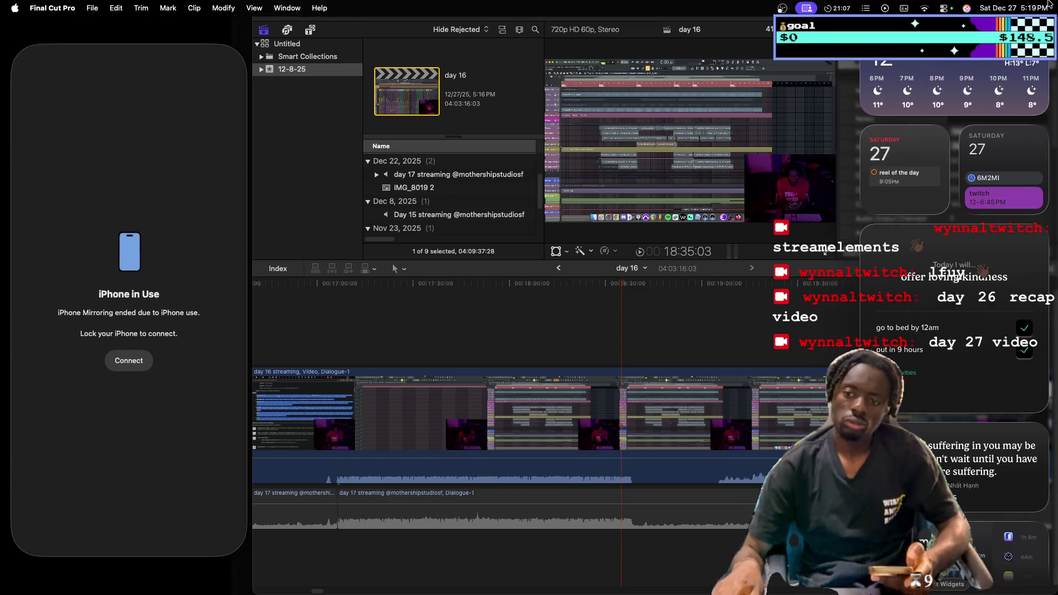
click(1048, 6)
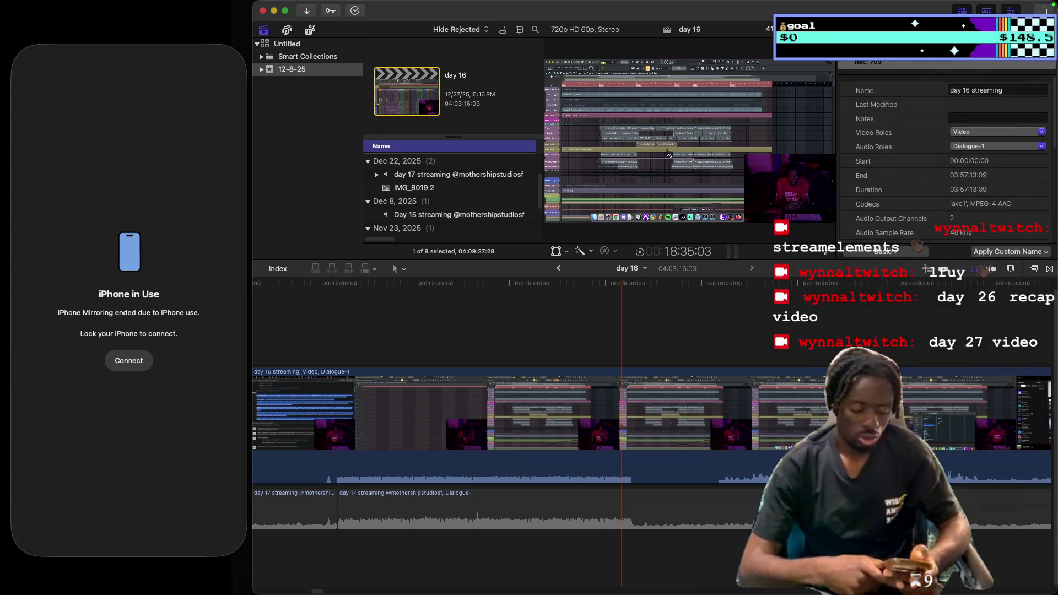
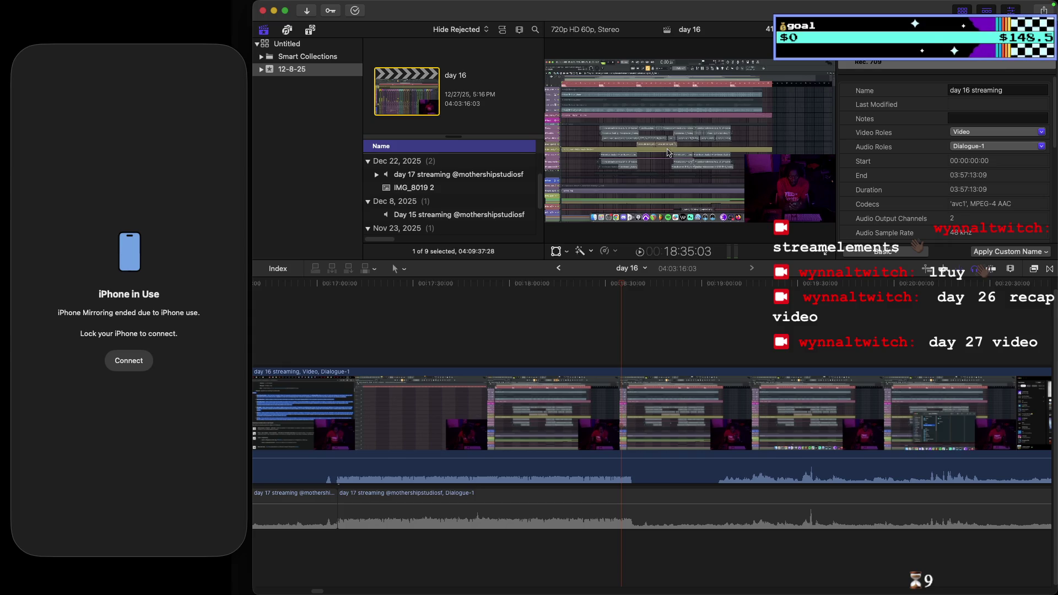
Bring up the Clock app's Timers in front of the Final Cut Pro project.
click(1012, 8)
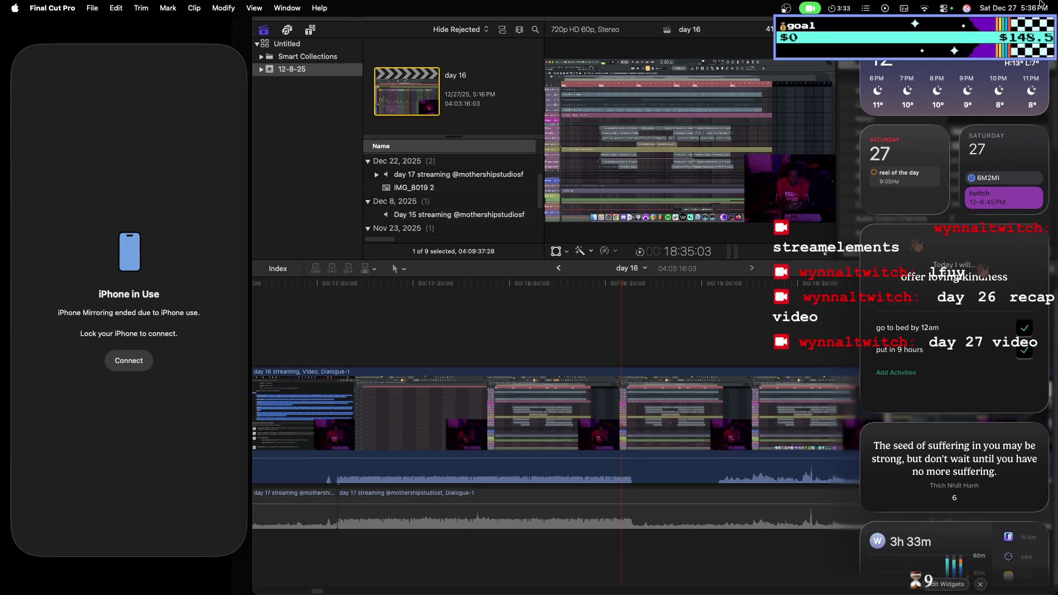
click(996, 2)
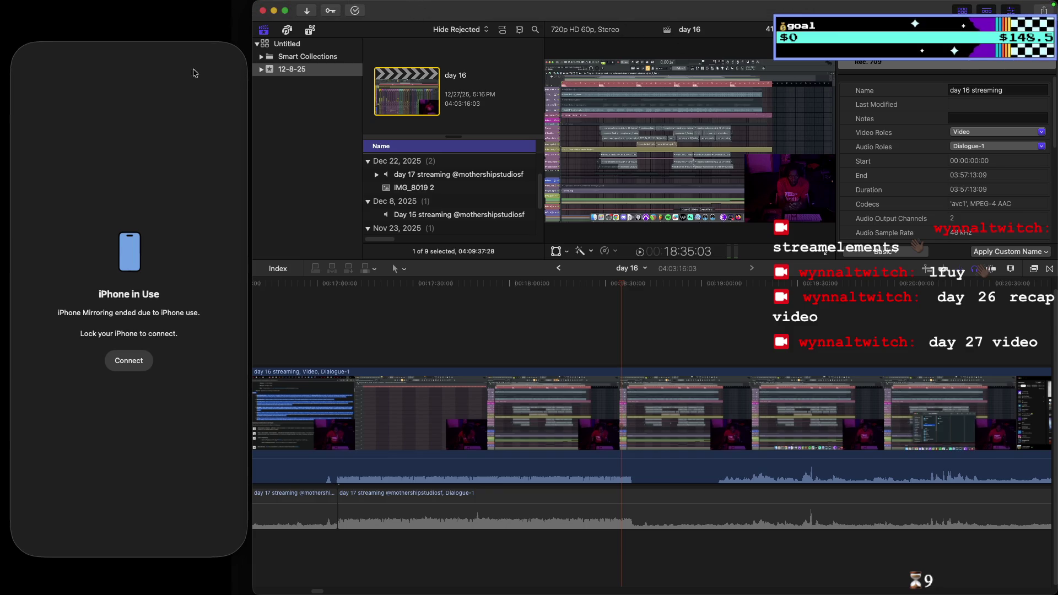
mouse_move(194, 33)
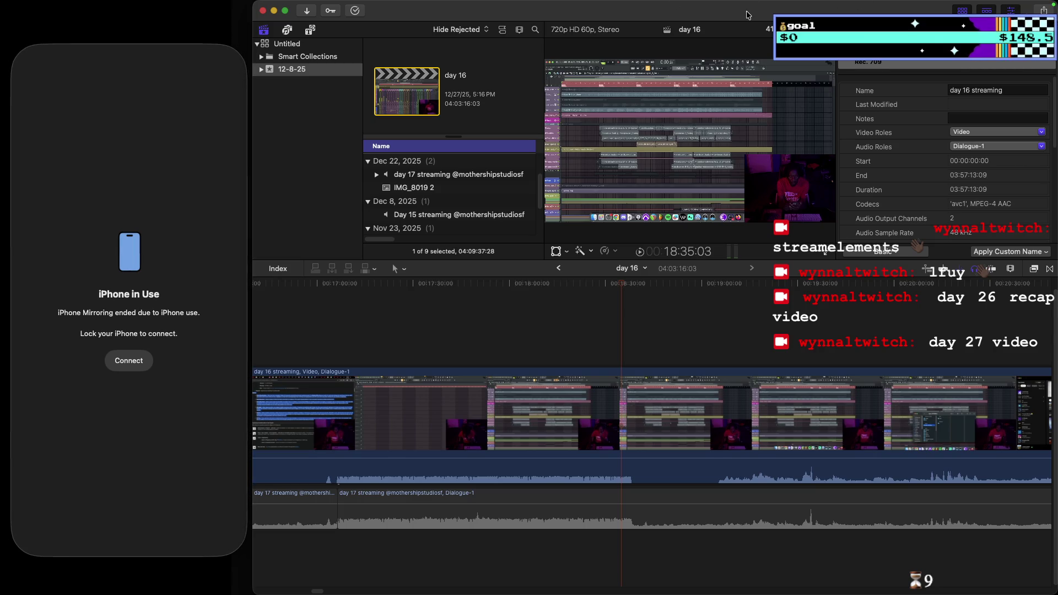
mouse_move(731, 4)
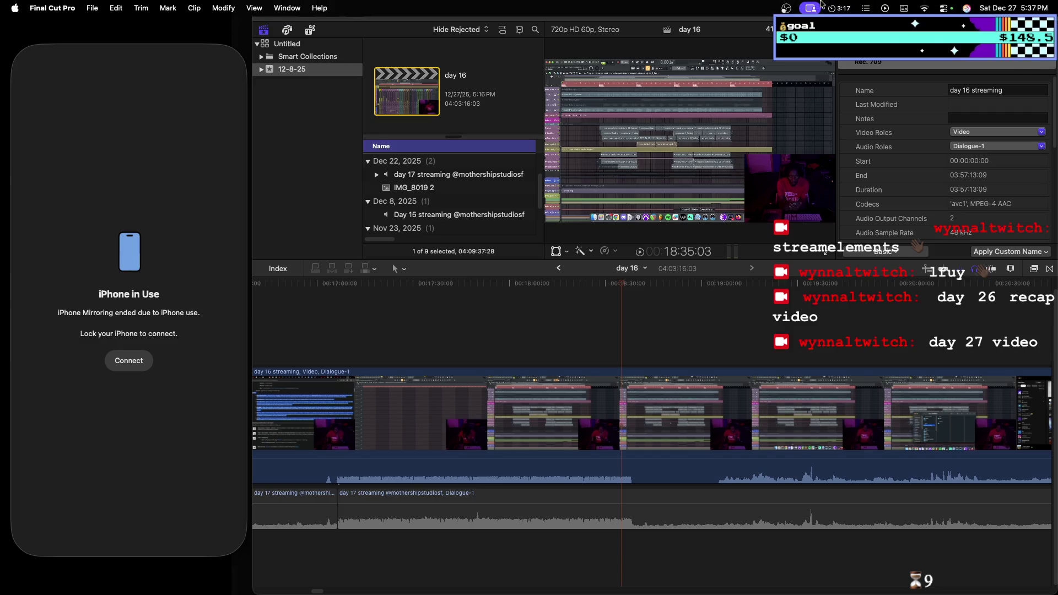
click(840, 9)
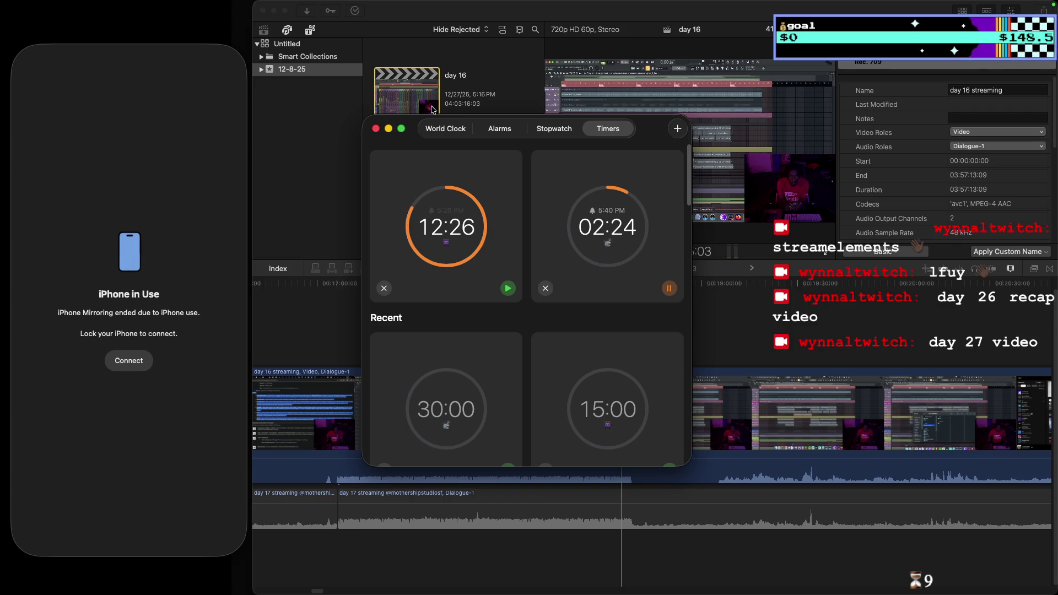
drag(409, 123, 398, 113)
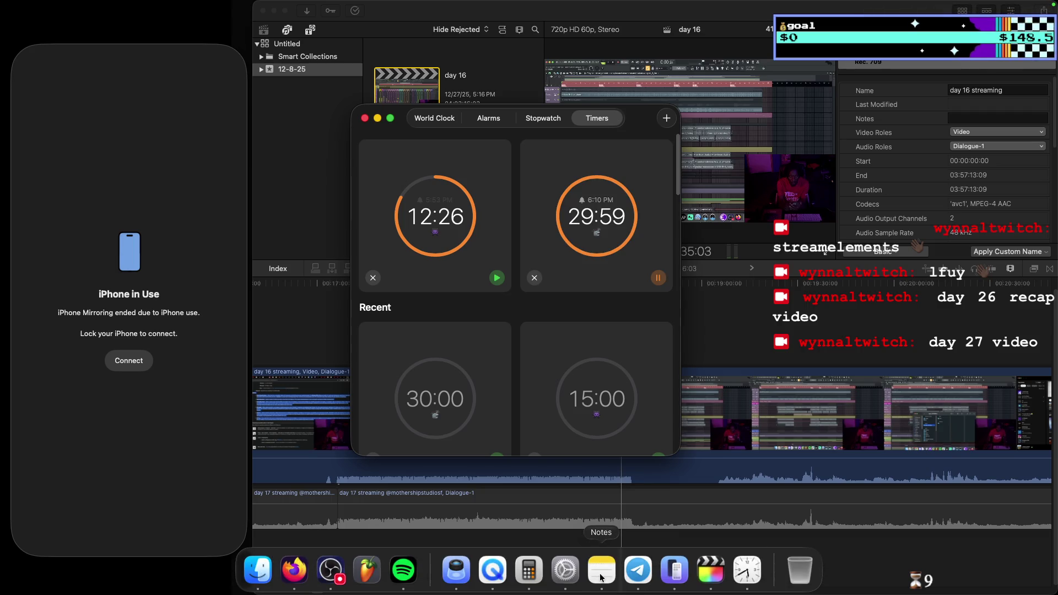
Bring the Notes app to the front from the Dock.
click(611, 572)
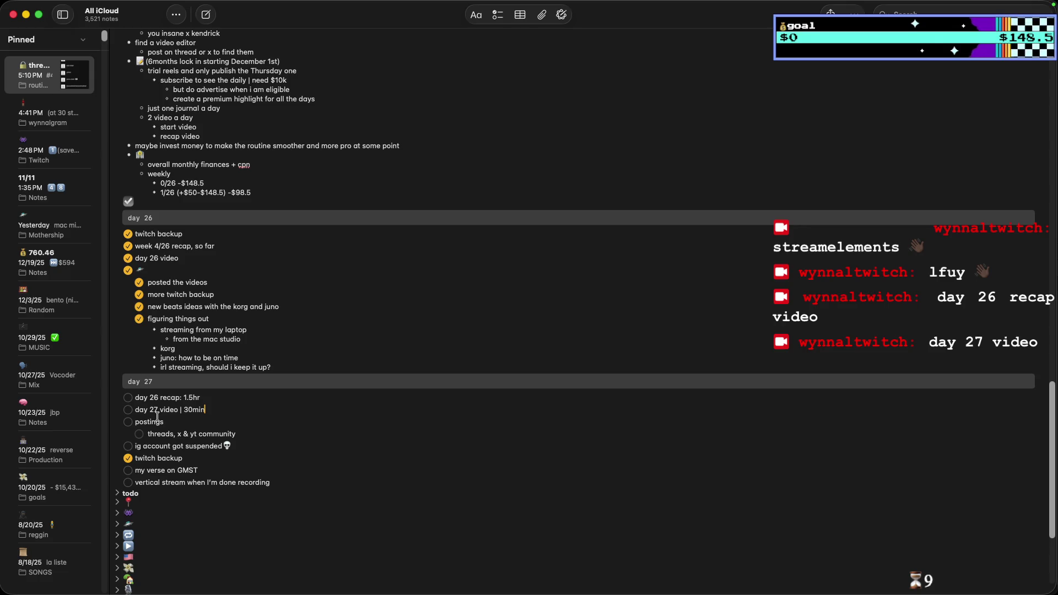
Change the day 27 video estimate from 30min to 1hr.
click(185, 409)
key(Delete)
text(1)
key(Delete)
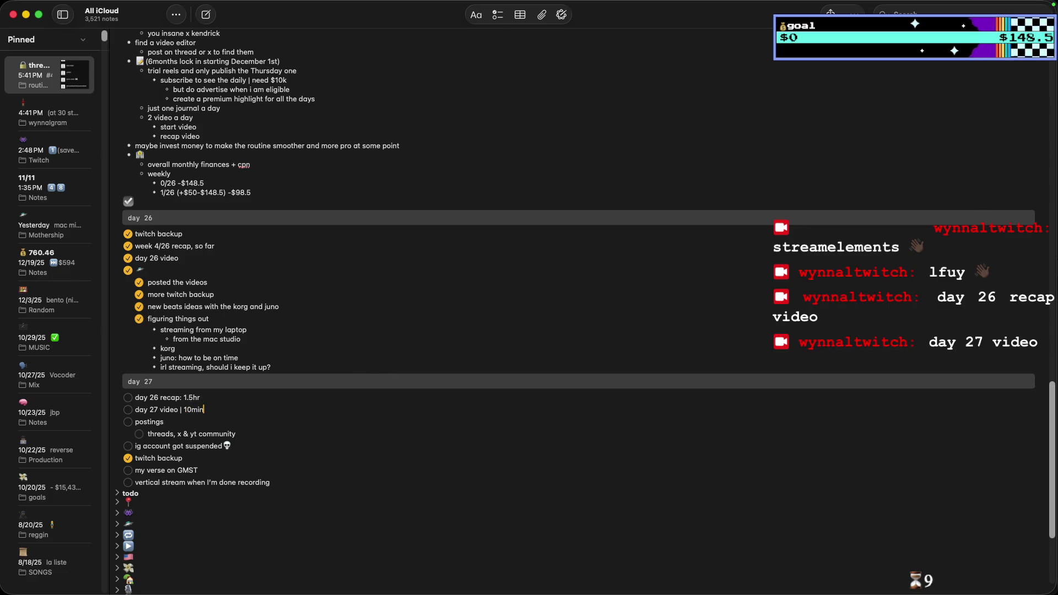
text(hr)
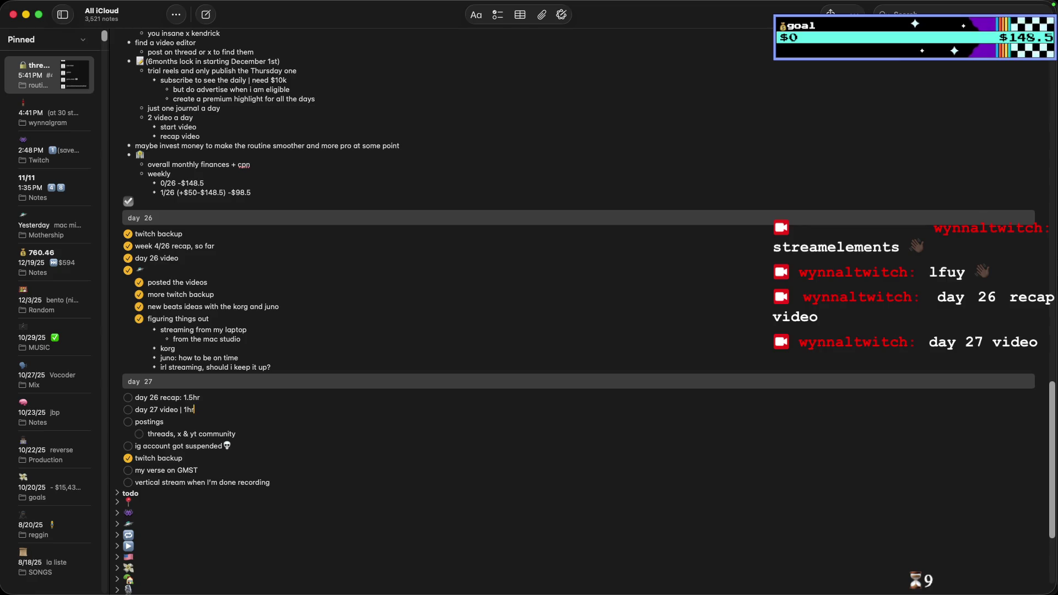
Add 'fb i guess' below 'threads, x & yt community', then minimize Notes.
click(245, 433)
key(Return)
text(fb i guess)
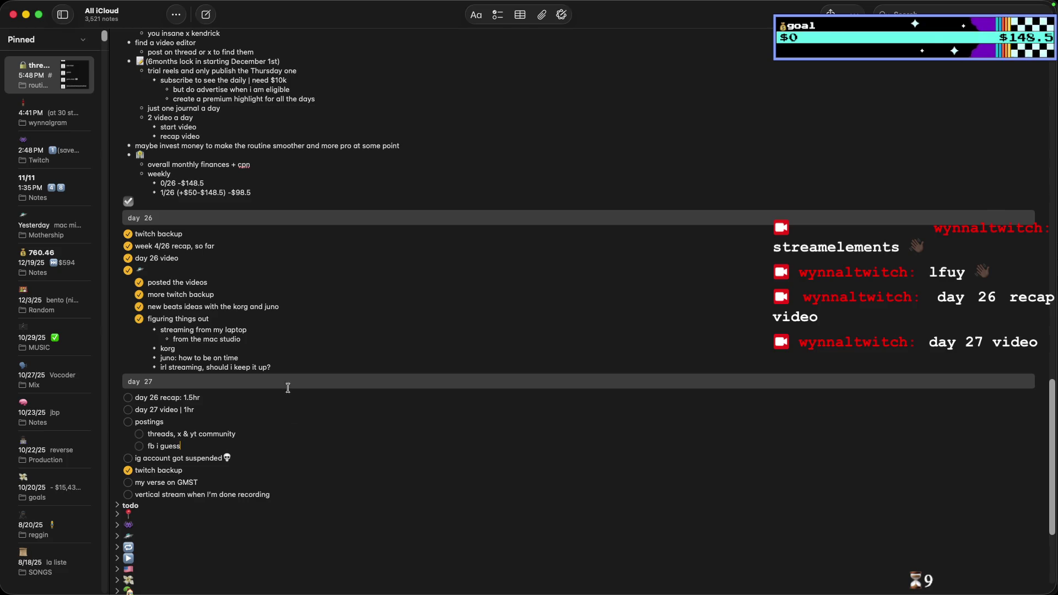
click(26, 14)
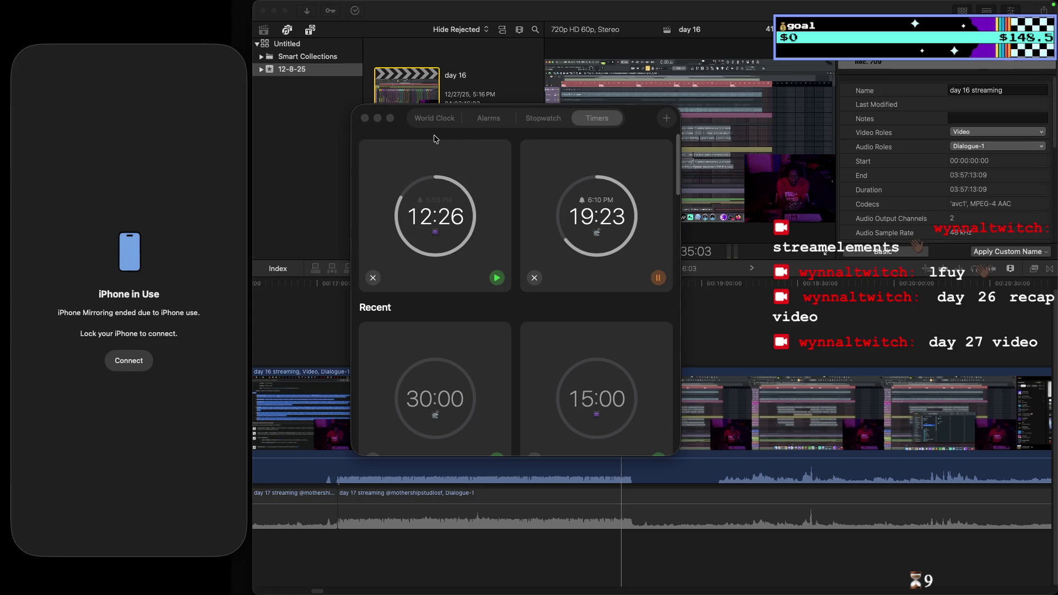
Minimize the Clock and Final Cut Pro windows and bring the daily routine note back up.
click(378, 119)
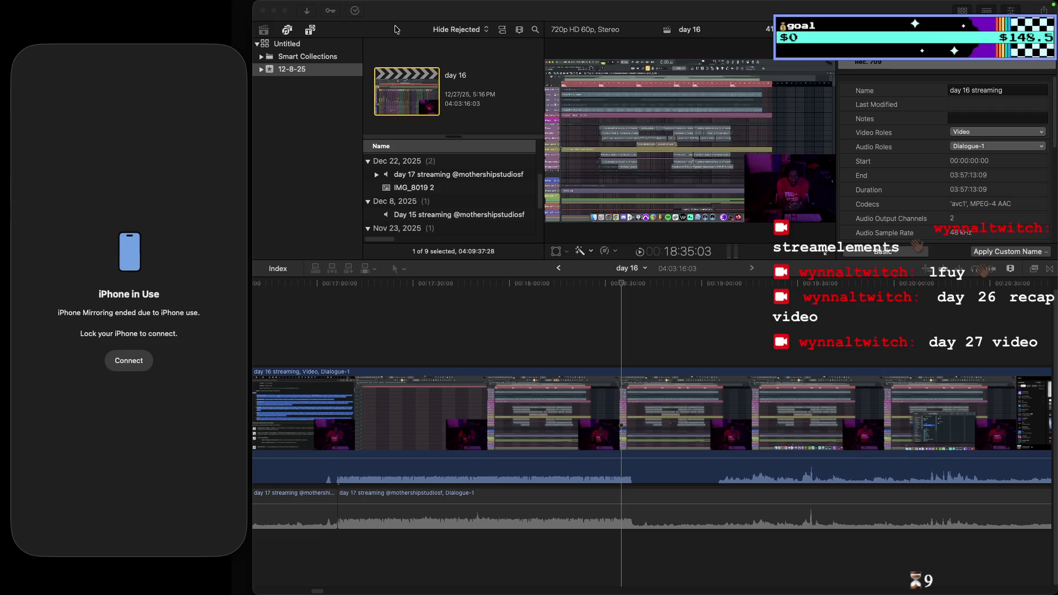
click(273, 11)
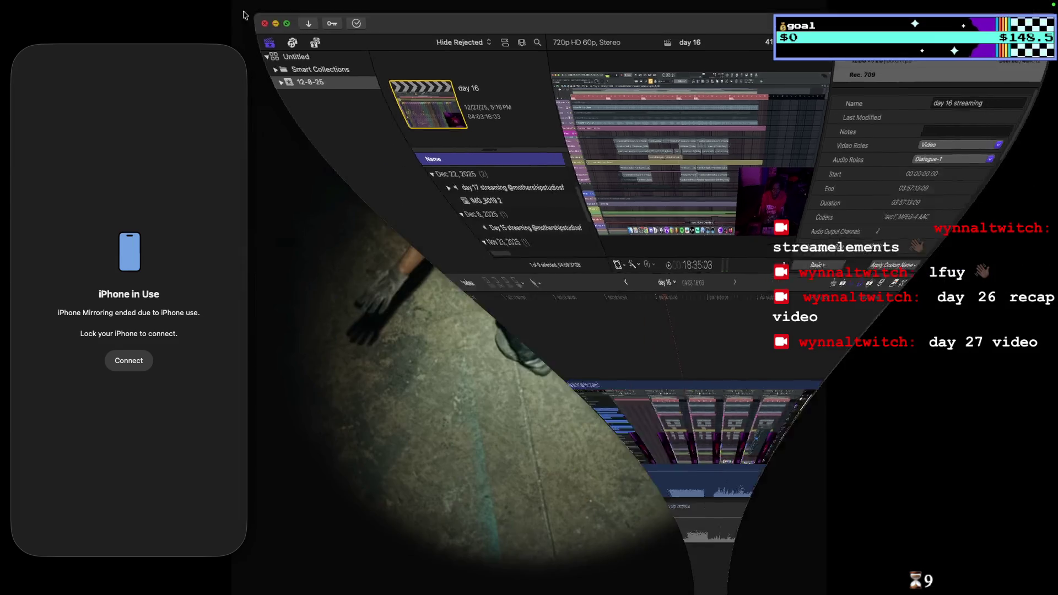
mouse_move(26, 34)
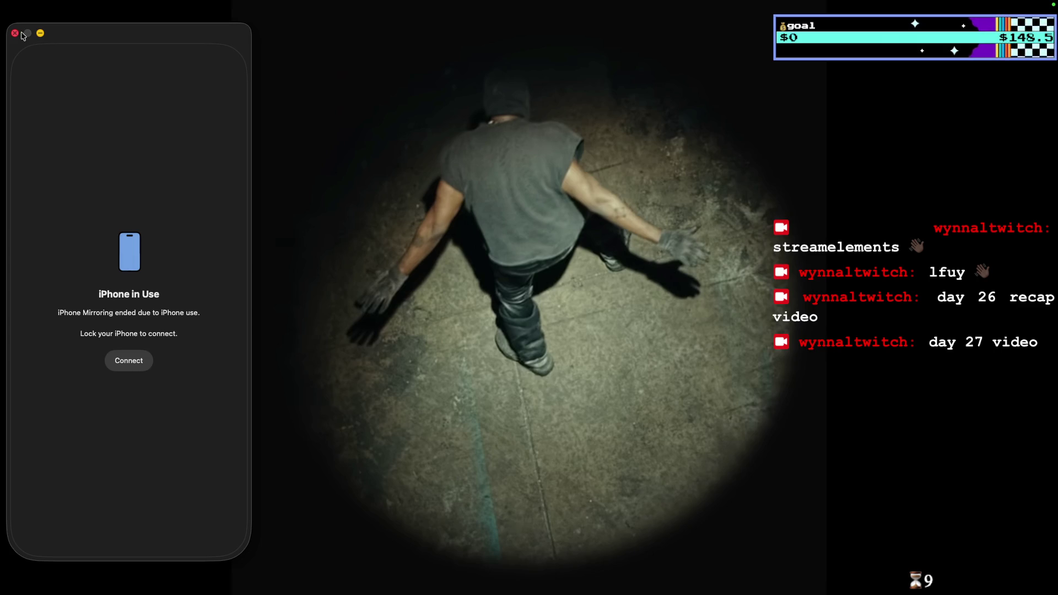
mouse_move(528, 593)
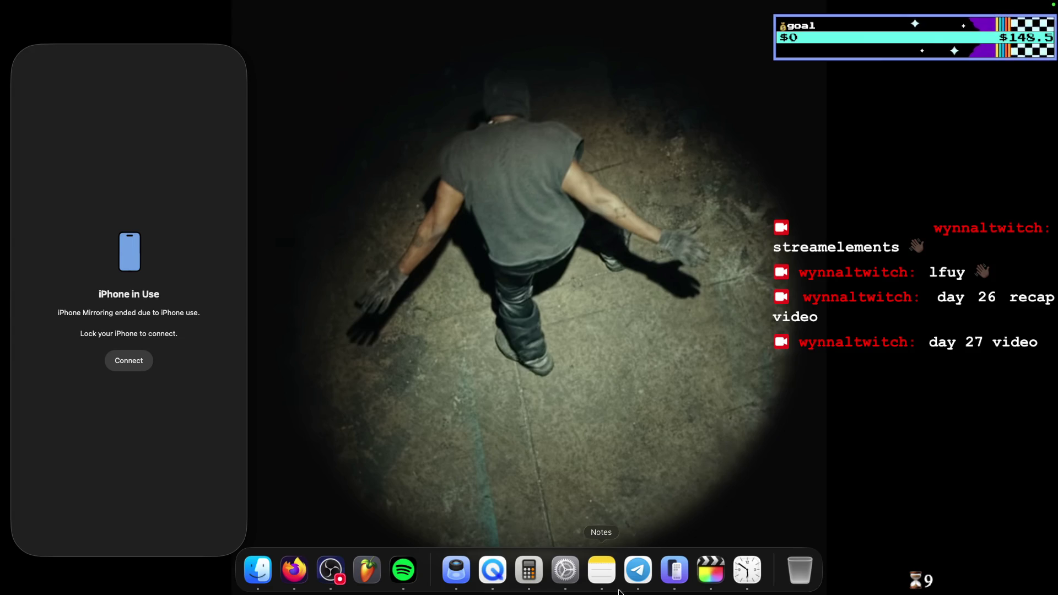
click(615, 587)
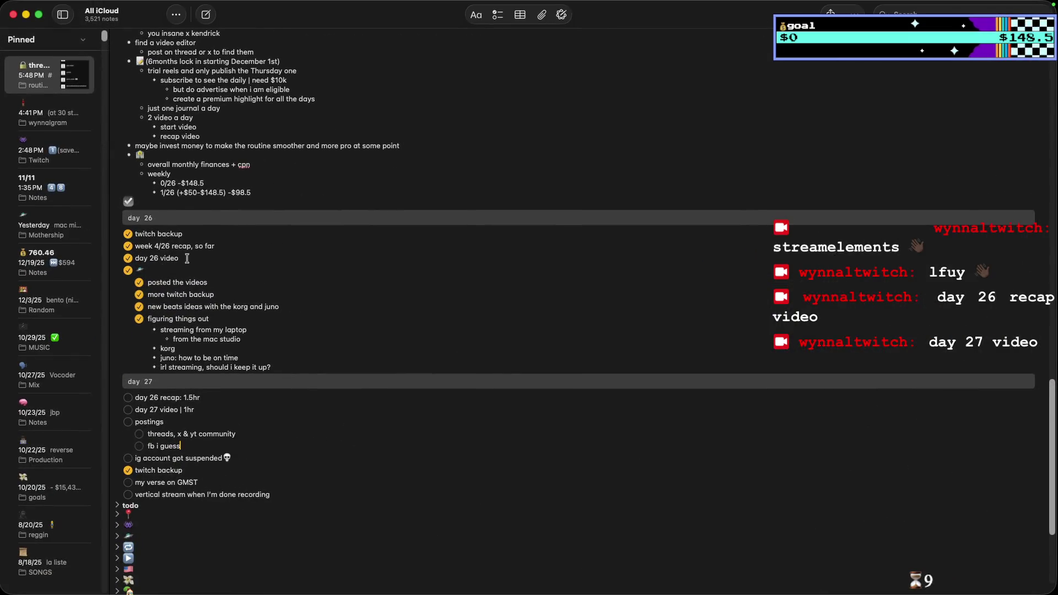
scroll(190, 257, down, 3)
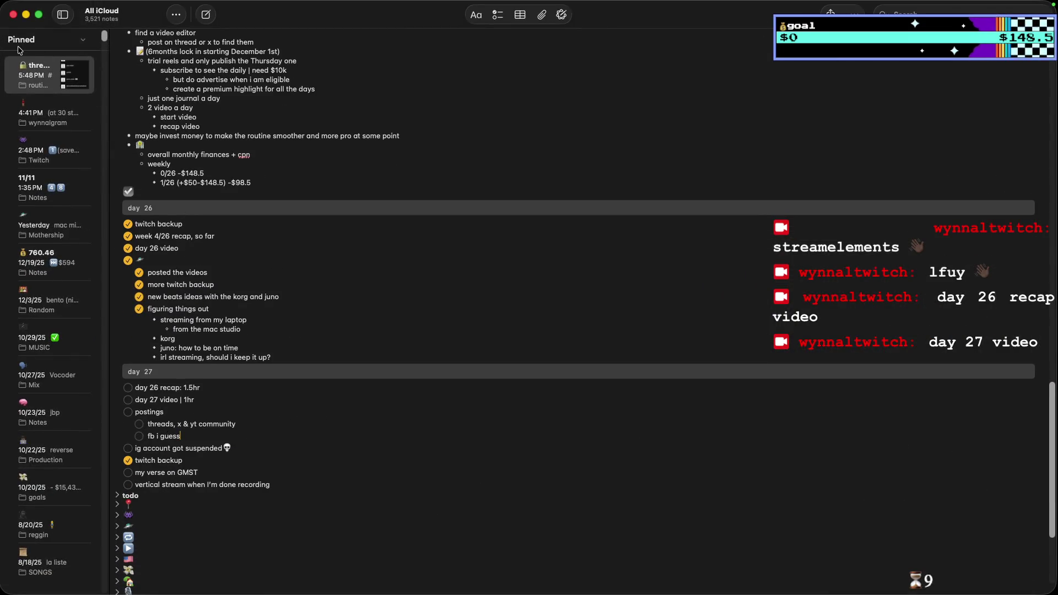
click(27, 15)
mouse_move(1056, 2)
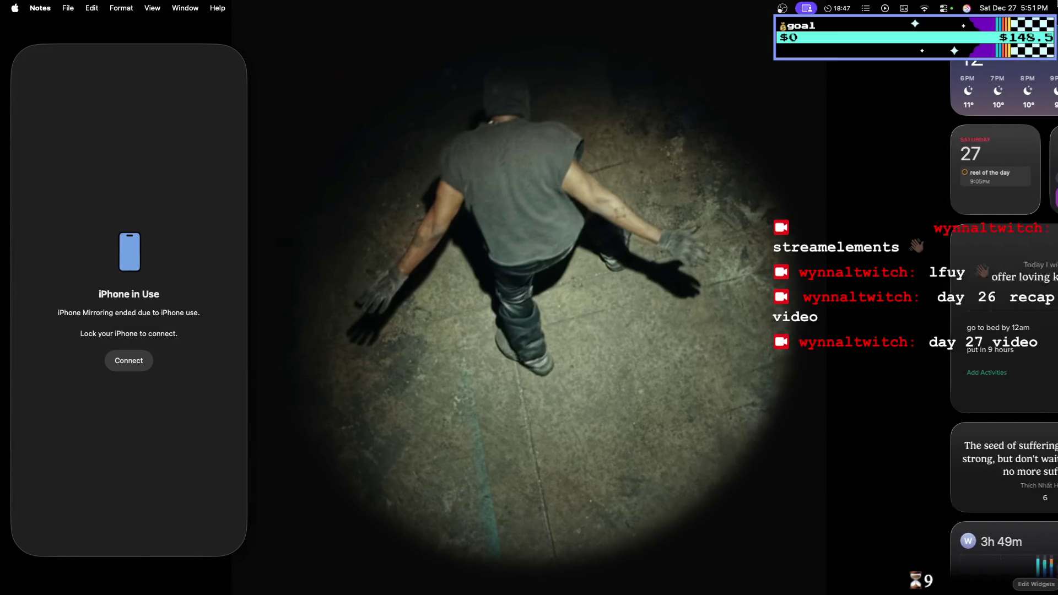
Dismiss the widgets, reconnect iPhone Mirroring and try starting a new Instagram reel.
click(623, 219)
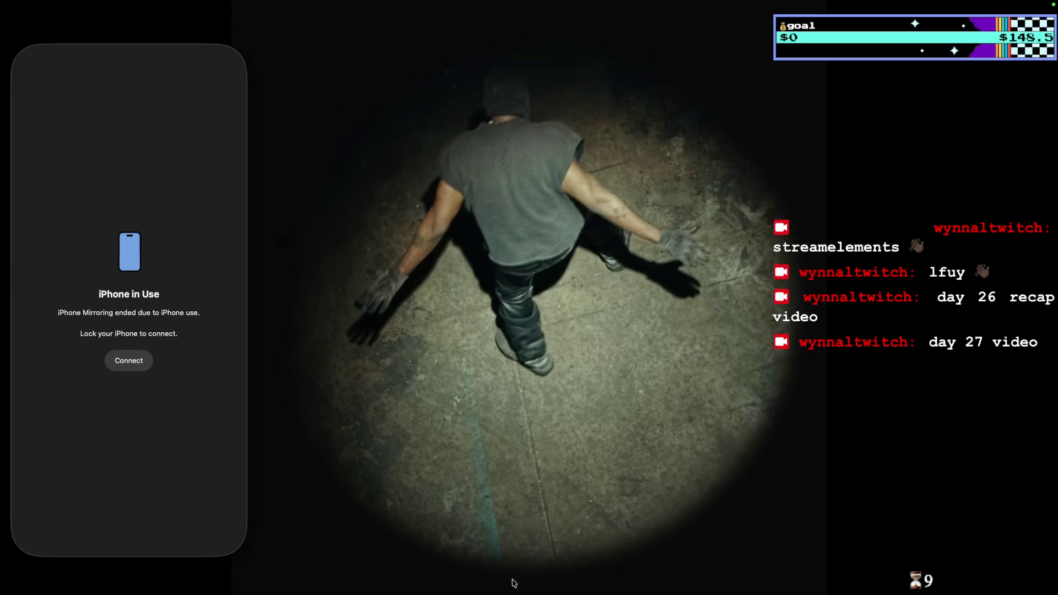
click(141, 366)
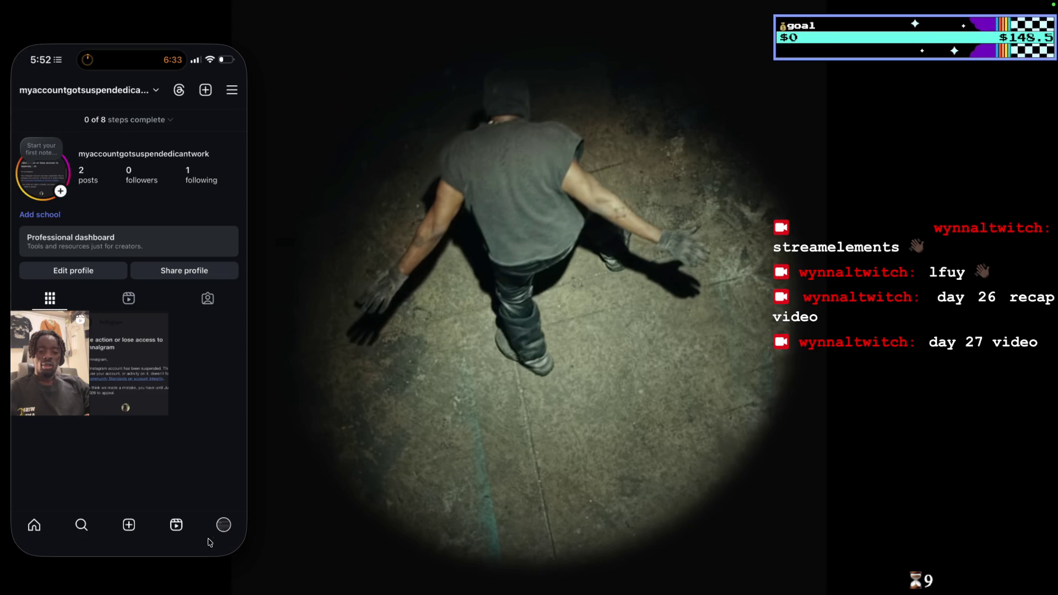
mouse_move(405, 593)
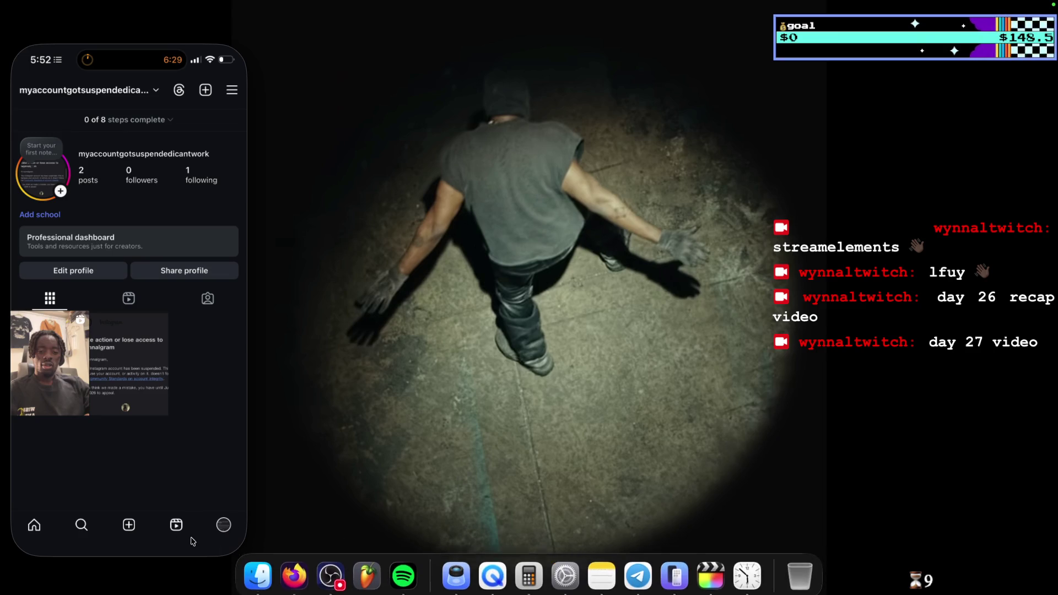
click(130, 524)
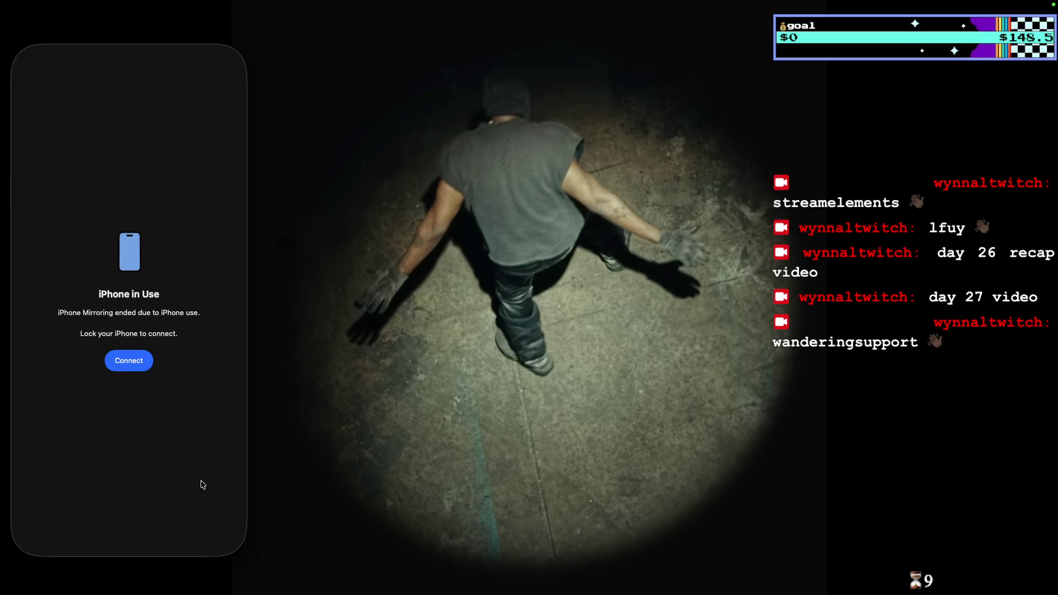
Reconnect again, open Instagram's Reel camera from the social apps folder, and centre the phone window.
click(149, 366)
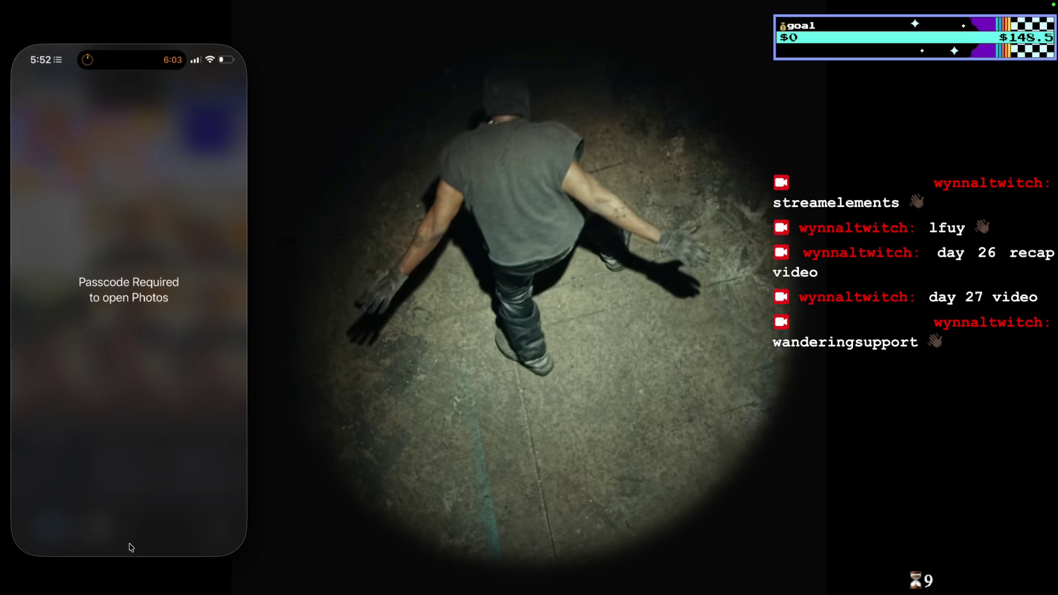
click(130, 553)
click(86, 228)
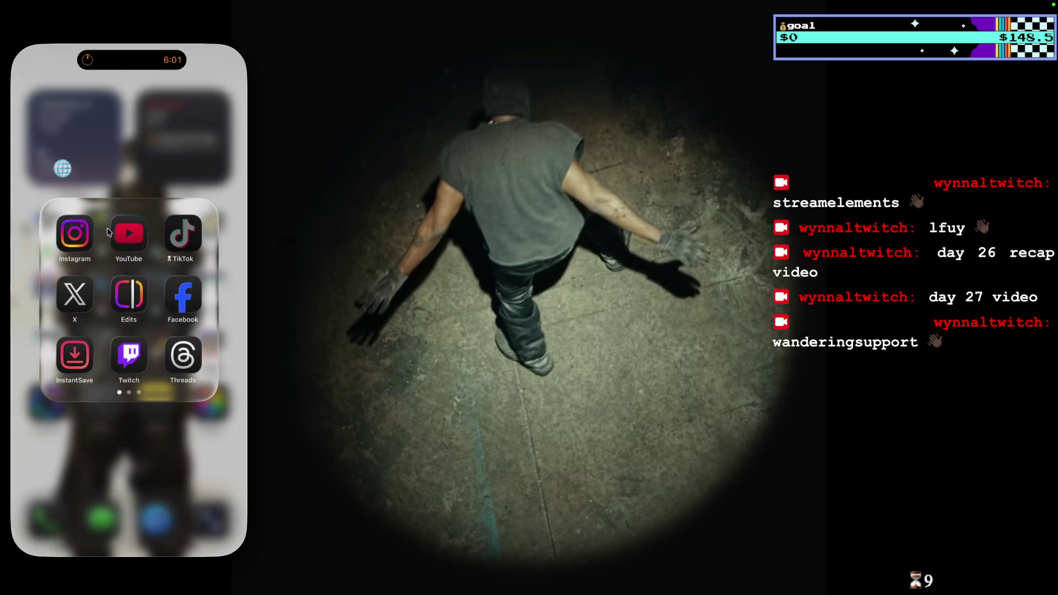
click(86, 228)
drag(142, 31, 547, 15)
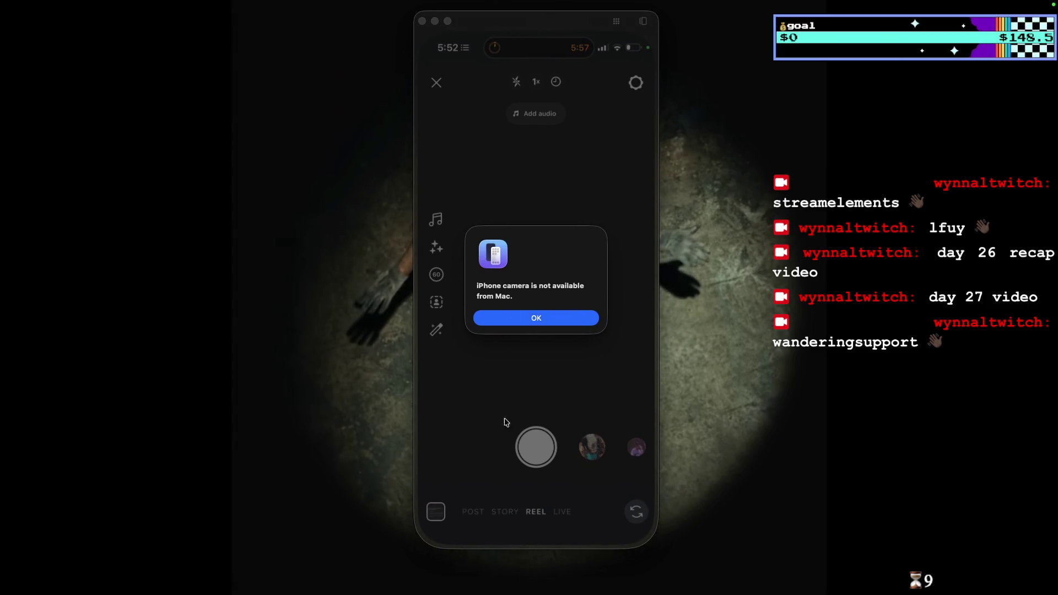
click(573, 318)
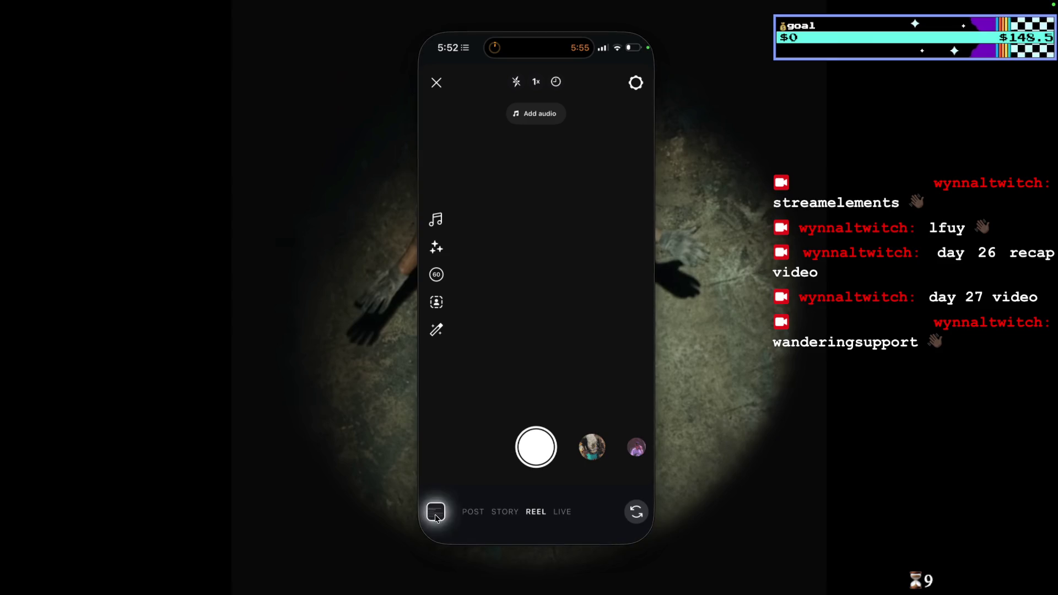
Pick the 3:57 video from the camera roll, advance to reel details, and open the caption field.
click(435, 512)
scroll(523, 386, down, 2)
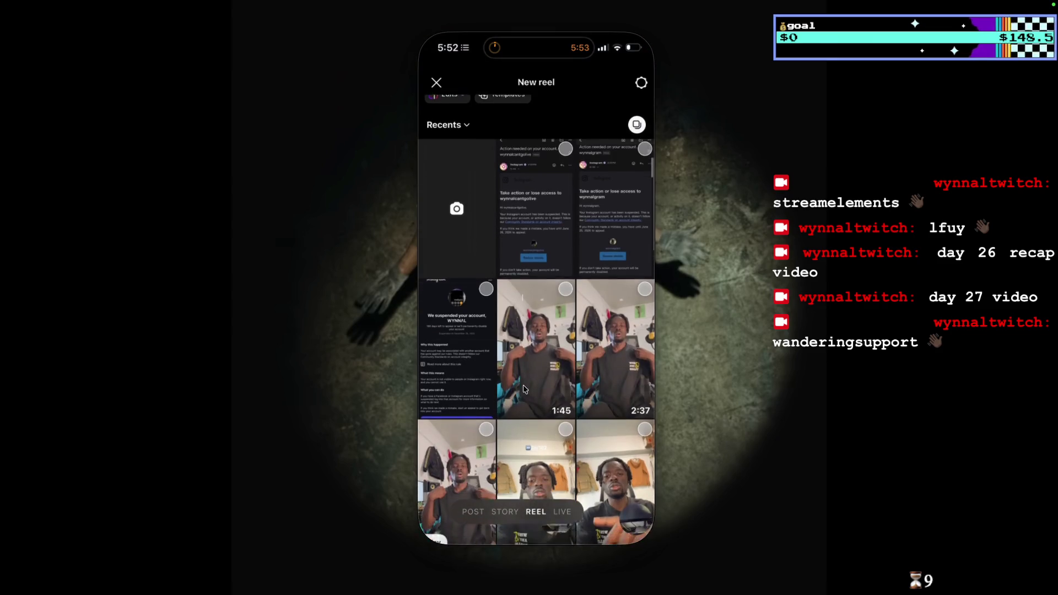
scroll(522, 388, down, 1)
scroll(523, 382, down, 2)
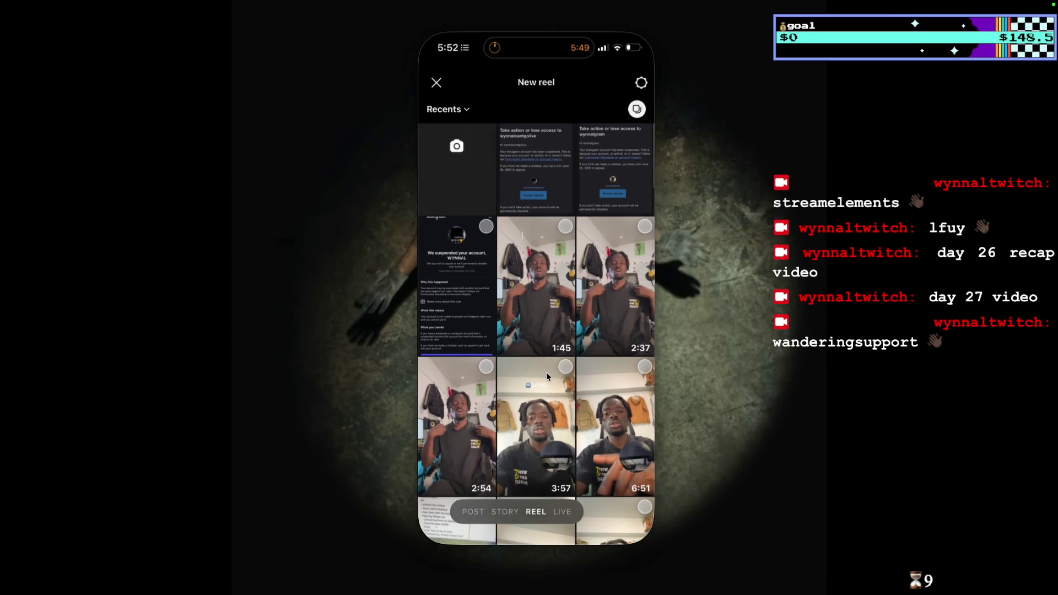
click(565, 367)
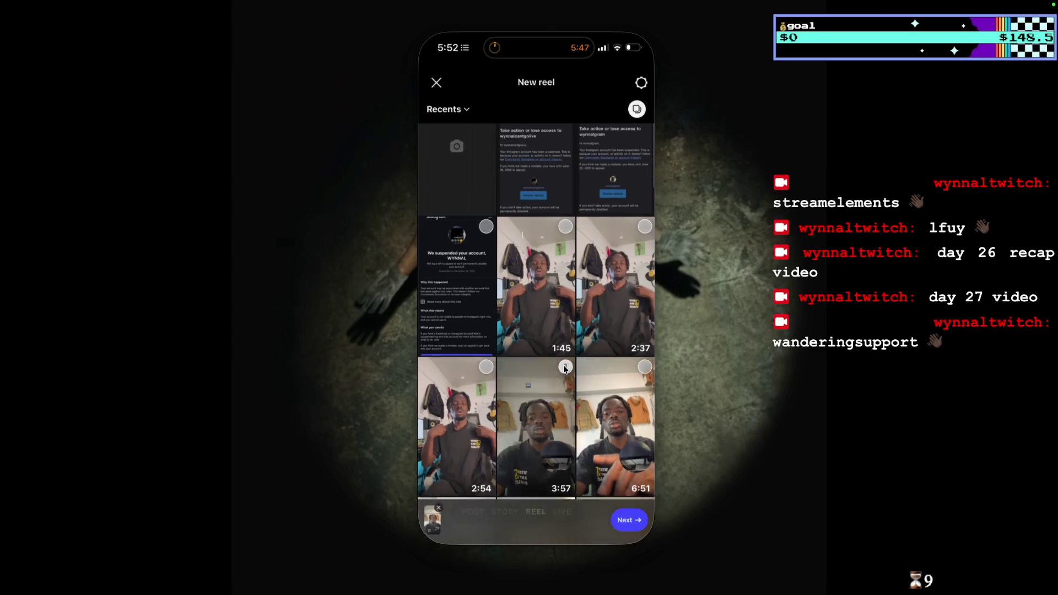
click(633, 508)
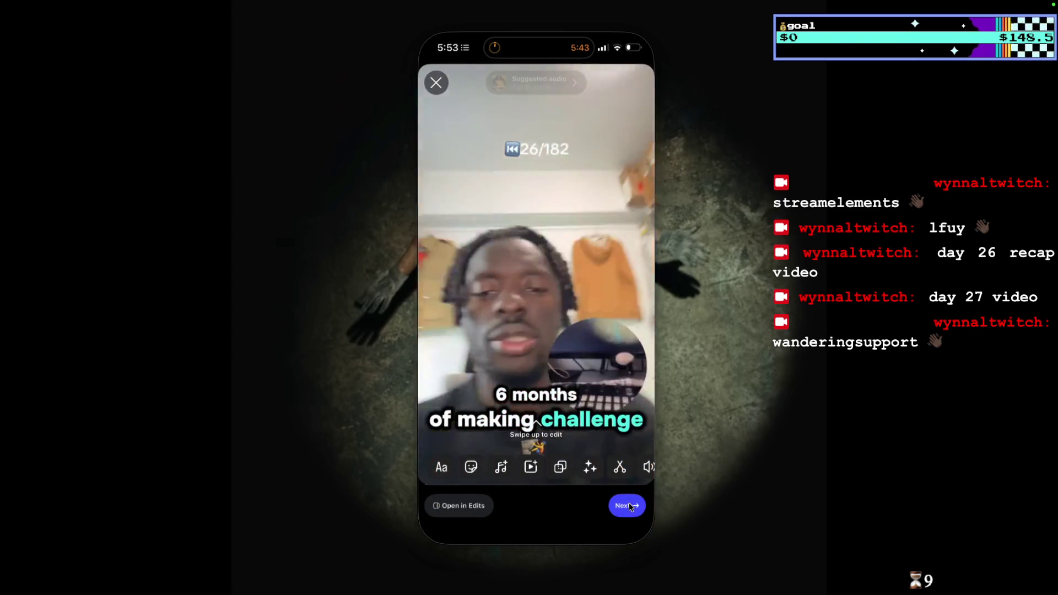
click(629, 505)
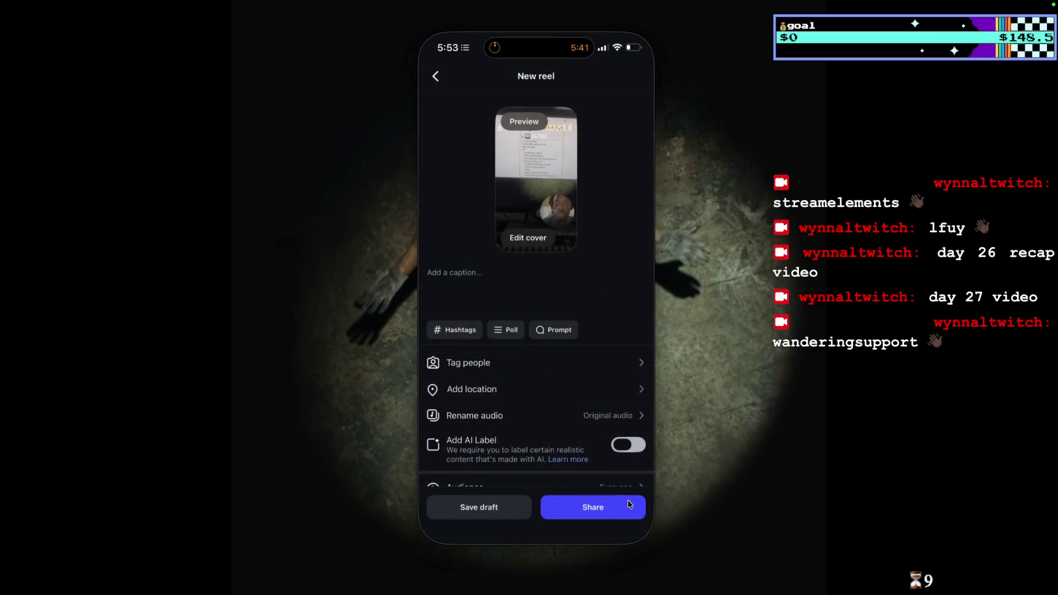
click(501, 280)
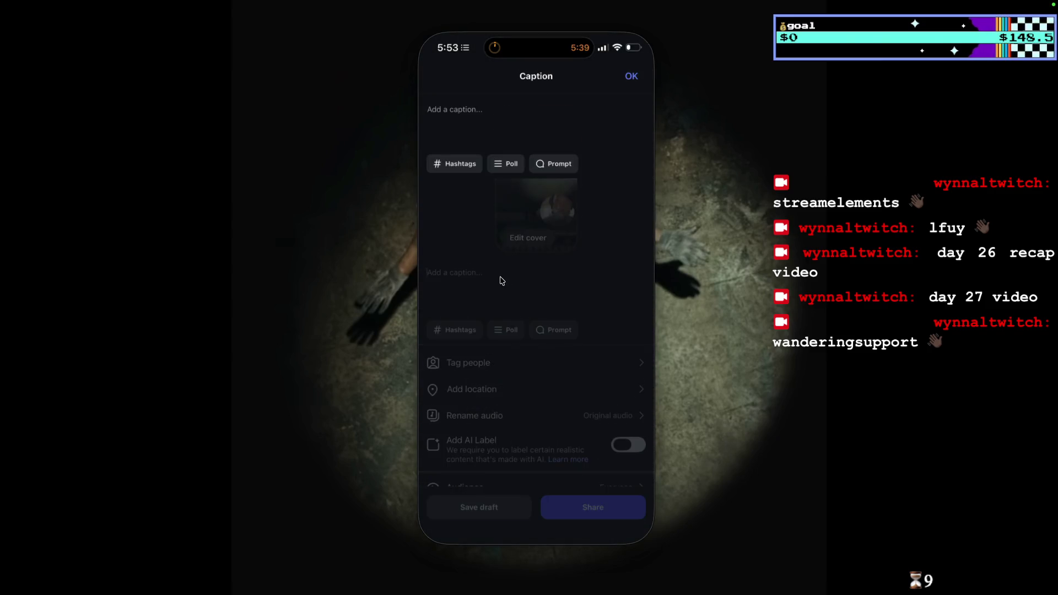
Enter the caption 'day 26 recap (new account im on a streak i can't miss a day sorry)' and save it.
text(day 26 recap (m)
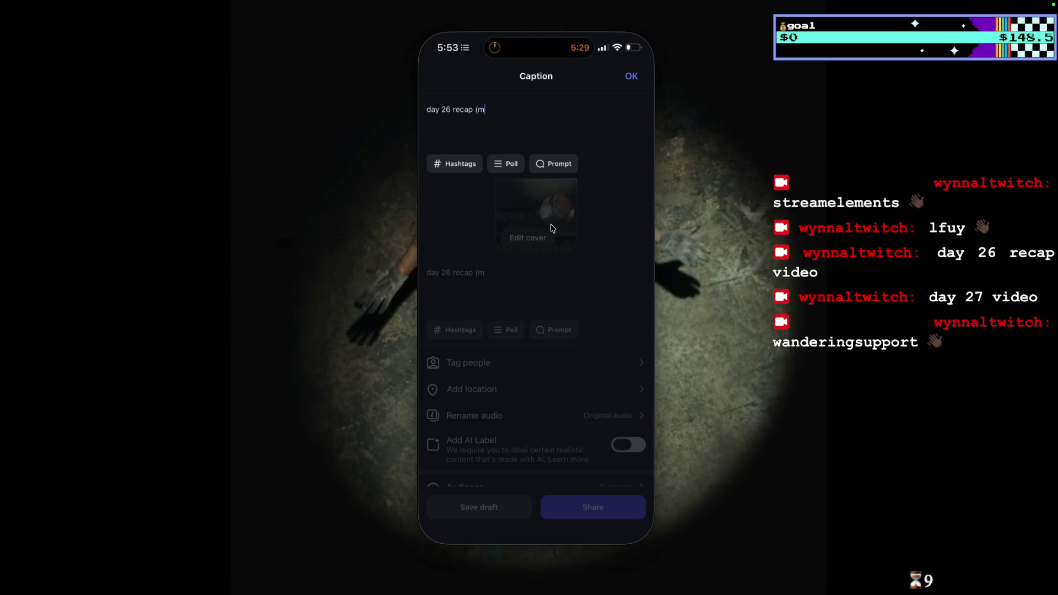
text(new account im on a str)
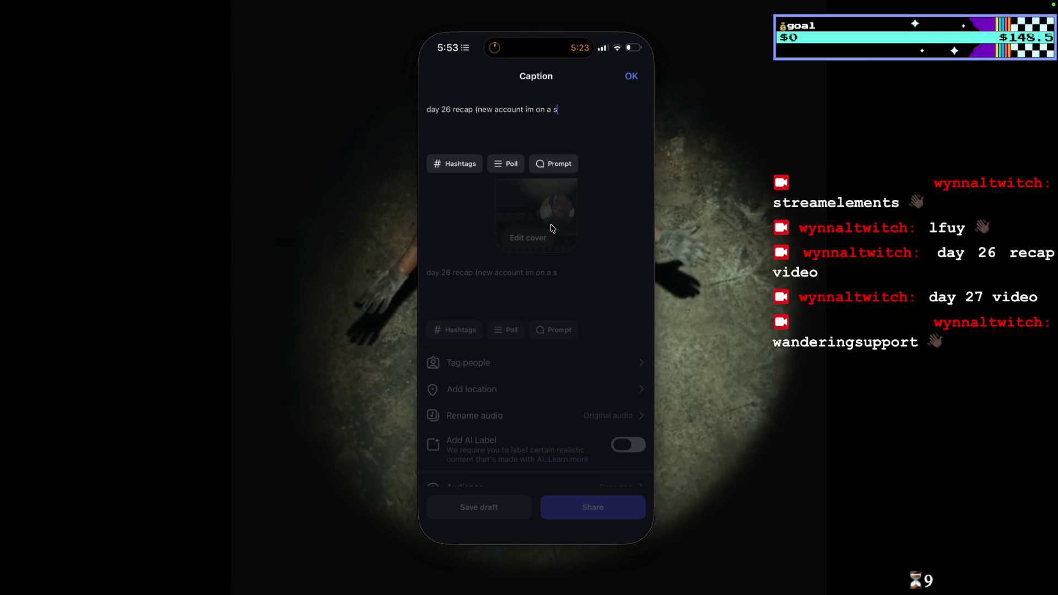
text(eak i can't miss a day )
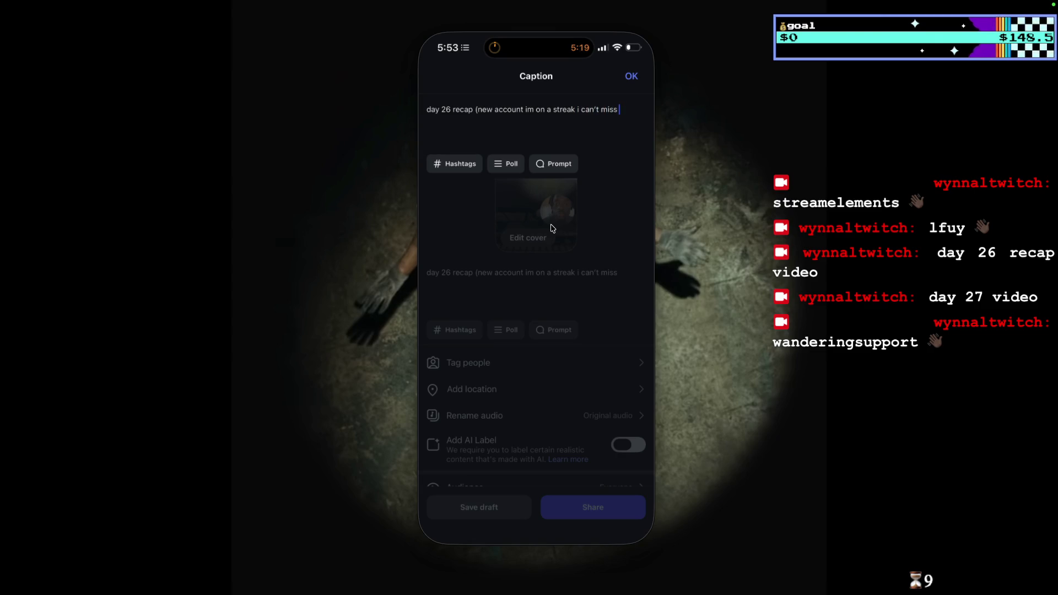
text(so)
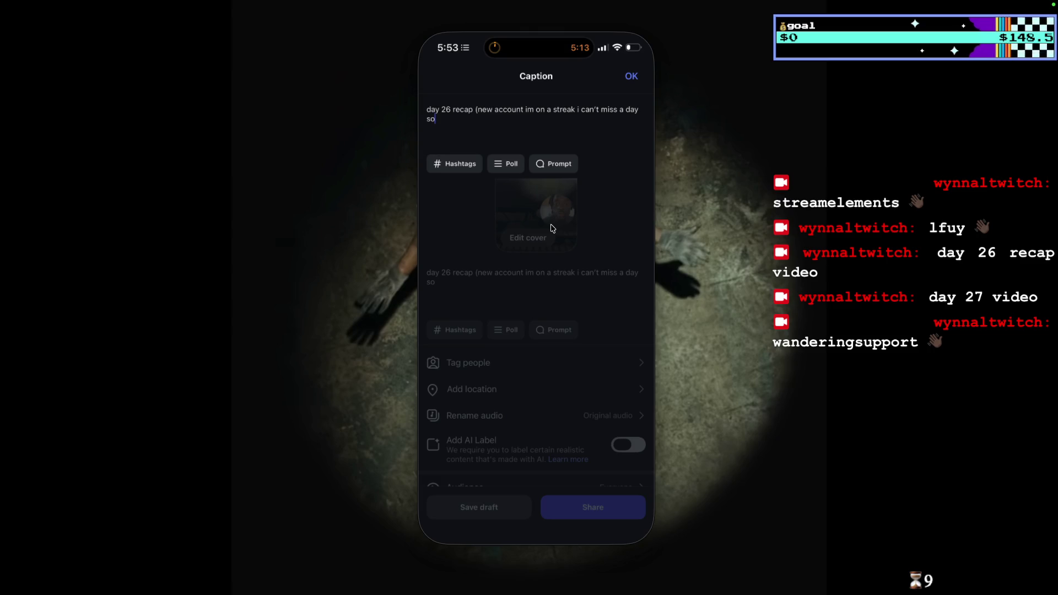
text())
click(525, 297)
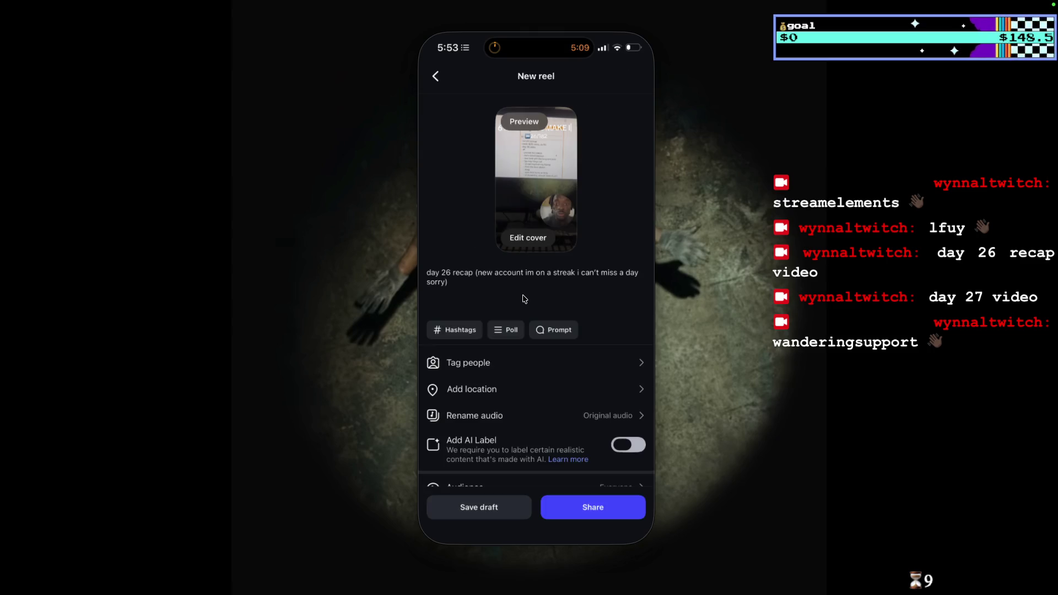
click(538, 240)
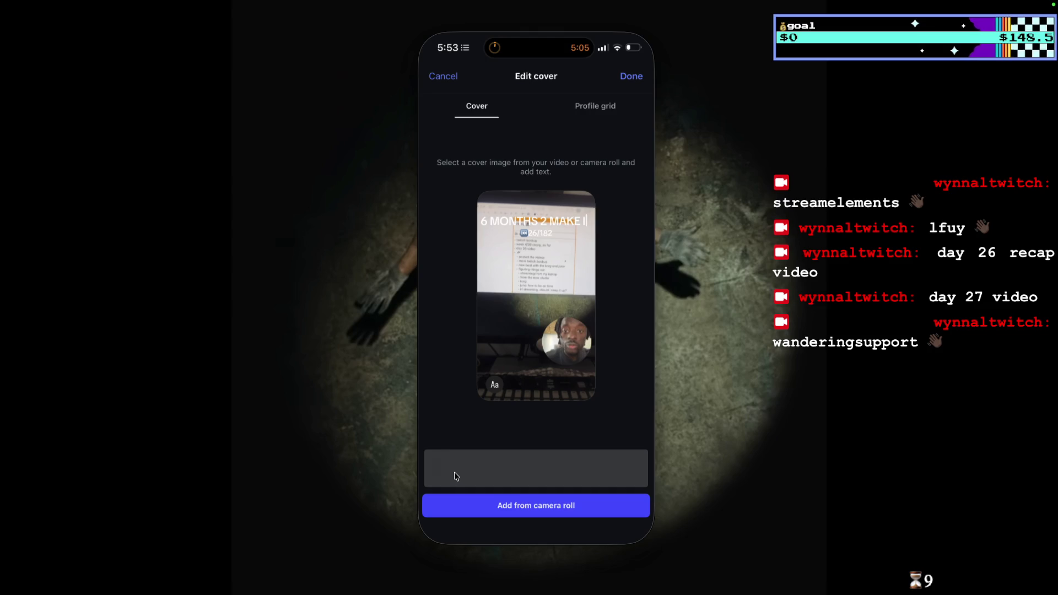
Cancel the cover editor and change the audio name from Original audio to 'im hungry rn ngl'.
click(444, 77)
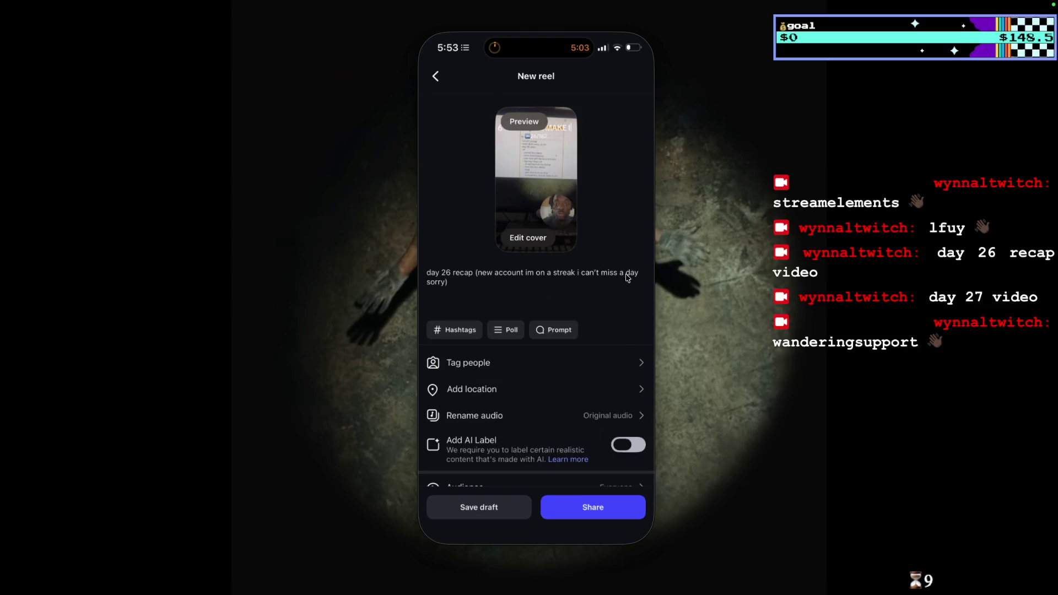
scroll(611, 344, down, 2)
click(626, 345)
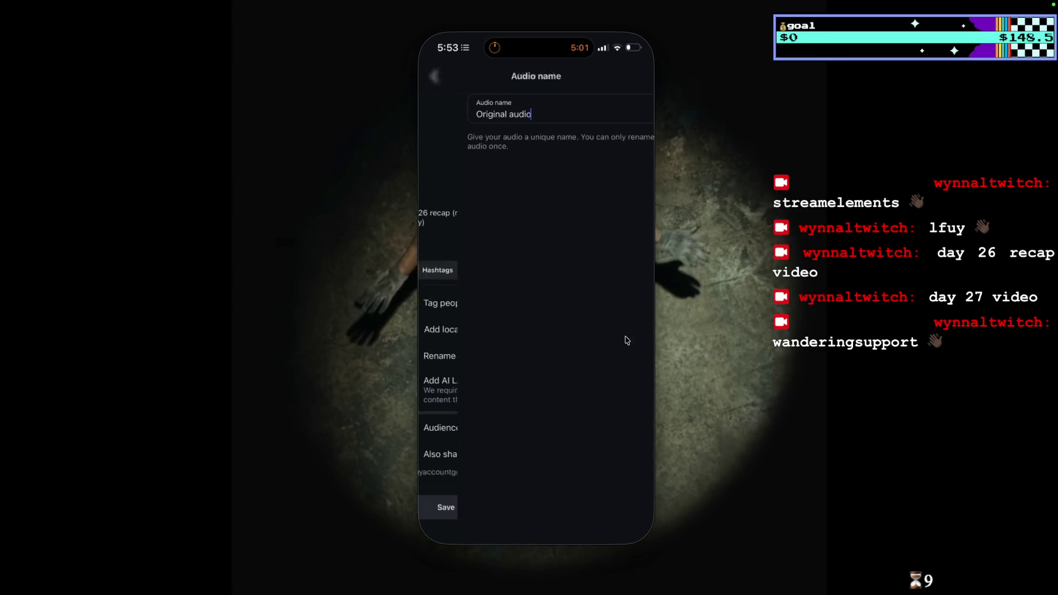
click(630, 108)
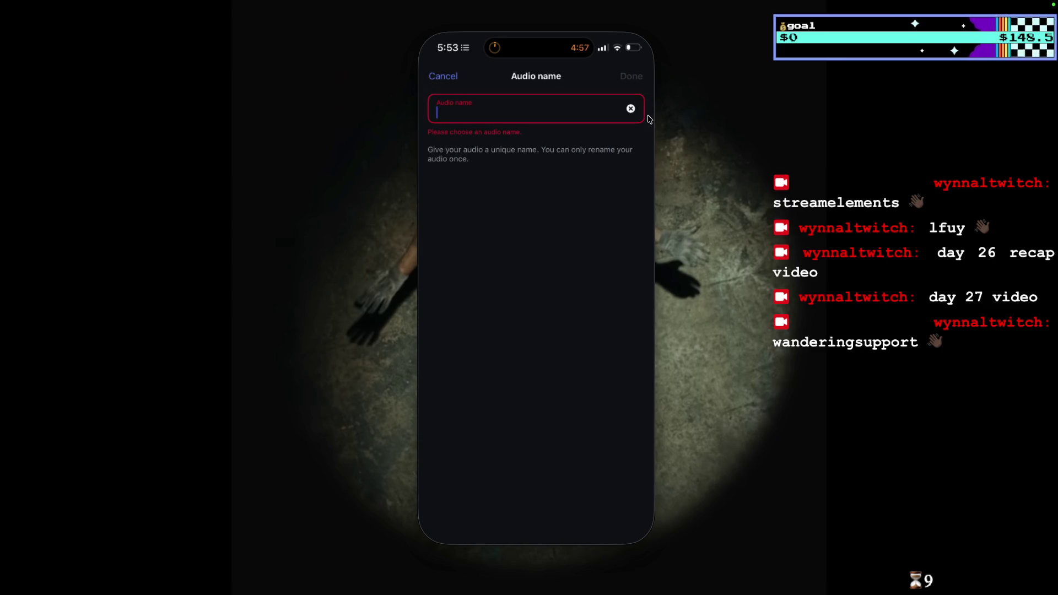
text(b)
key(BackSpace)
text(im hu)
key(BackSpace)
text(gry rn )
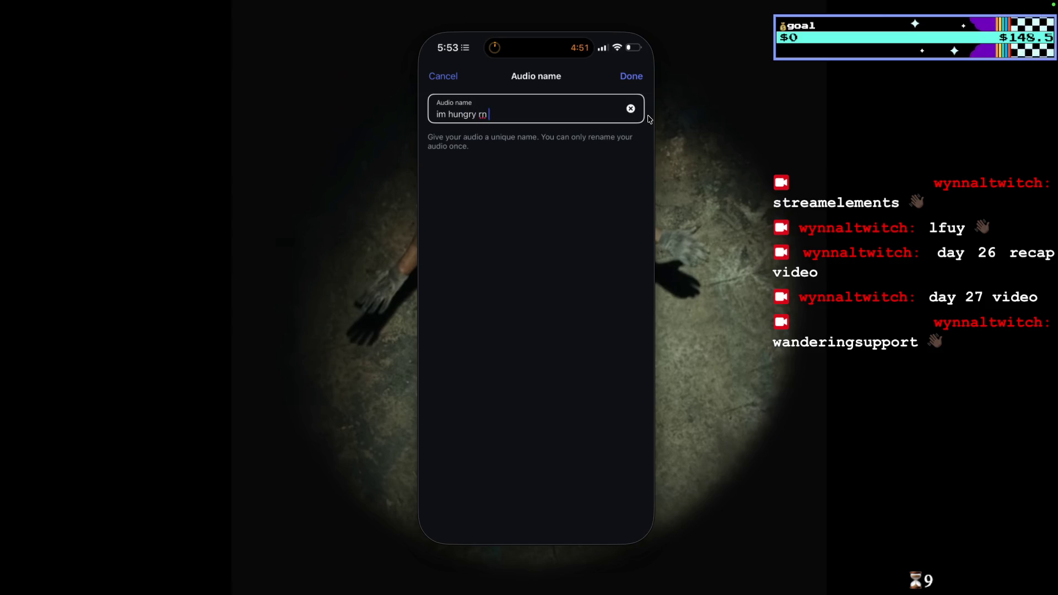
text(ngl)
click(631, 77)
scroll(618, 406, down, 3)
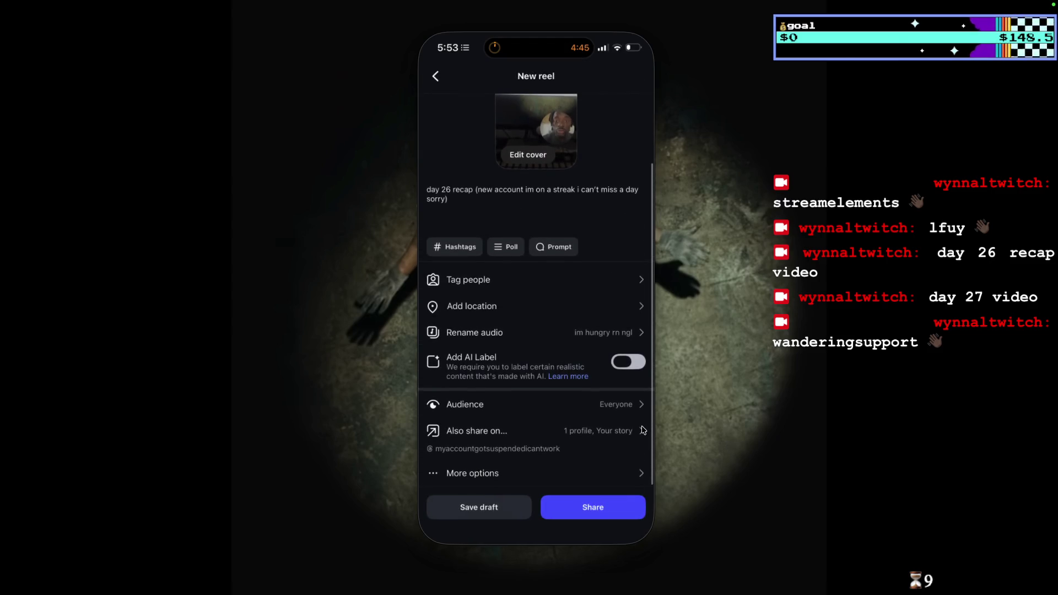
Check the reel's More options and return to the New reel details.
click(640, 473)
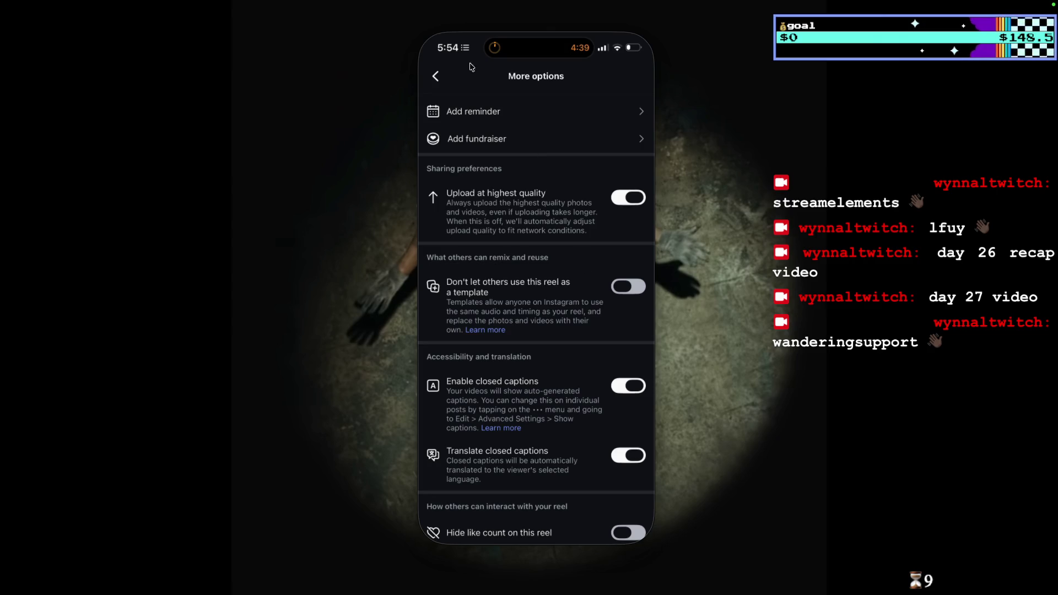
click(438, 73)
scroll(561, 309, up, 3)
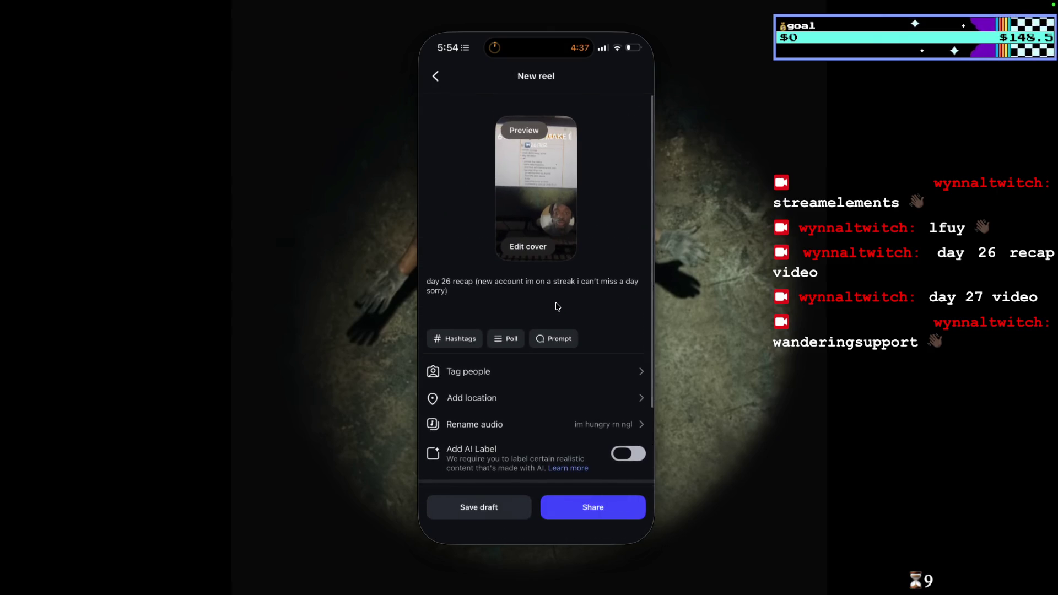
scroll(560, 301, down, 3)
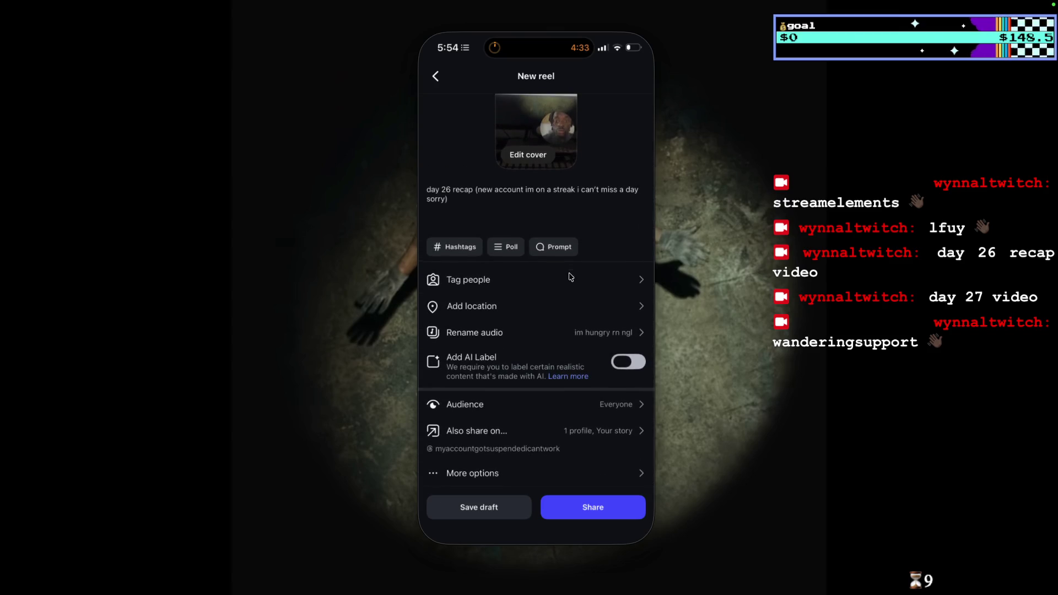
Set the video's opening frame as the cover and shift its profile grid crop slightly up.
click(542, 157)
drag(513, 467, 441, 468)
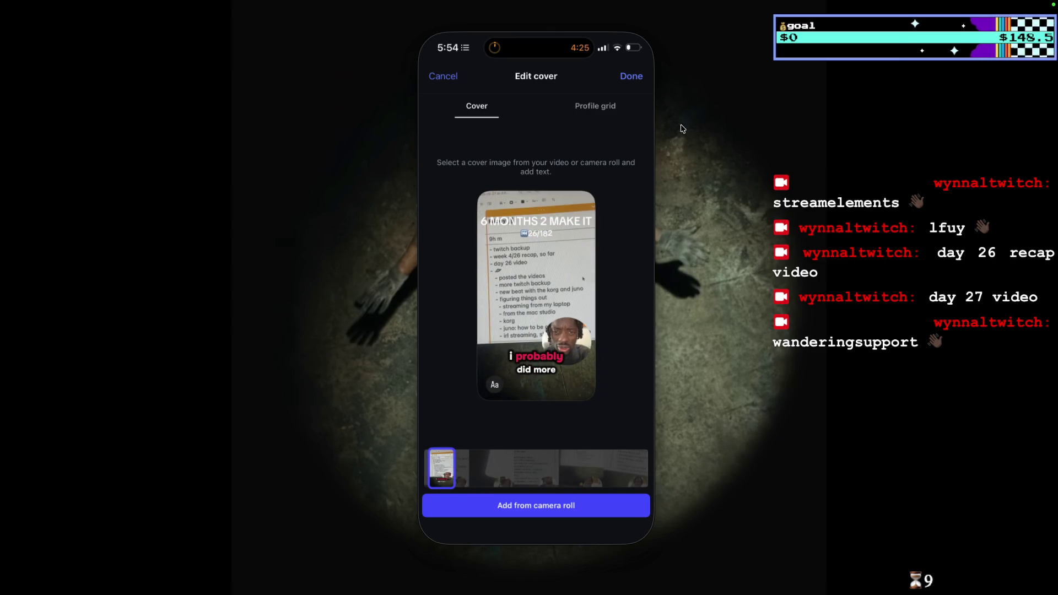
click(604, 114)
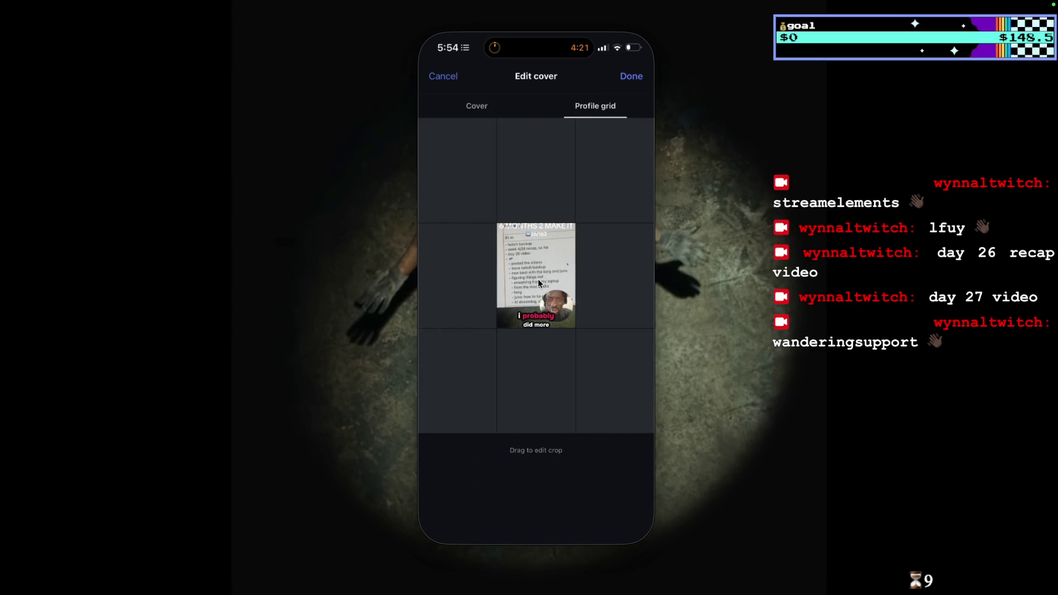
drag(539, 269, 539, 261)
click(630, 76)
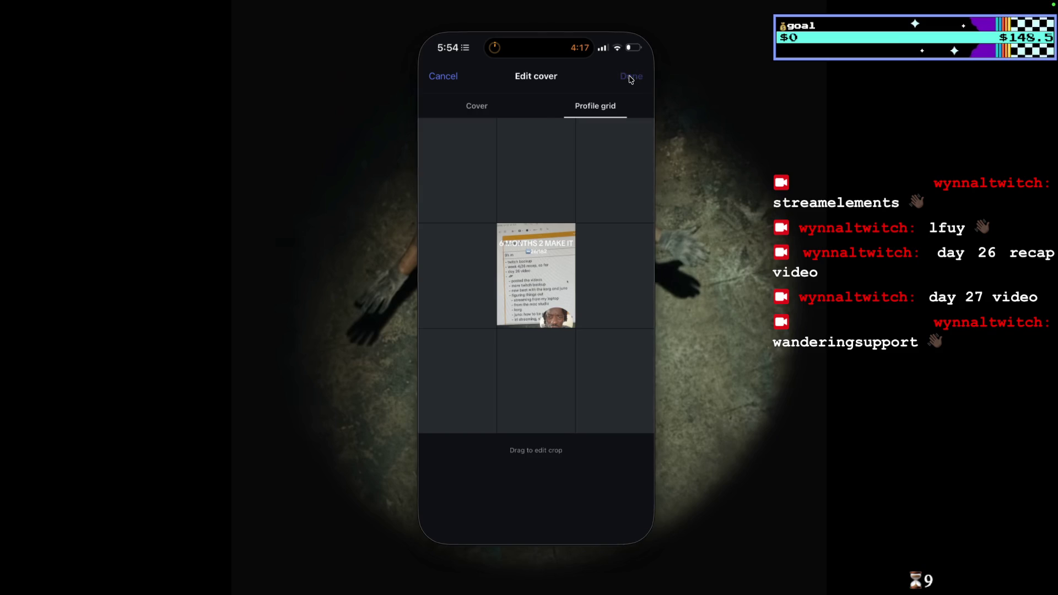
scroll(600, 242, up, 2)
scroll(598, 255, down, 2)
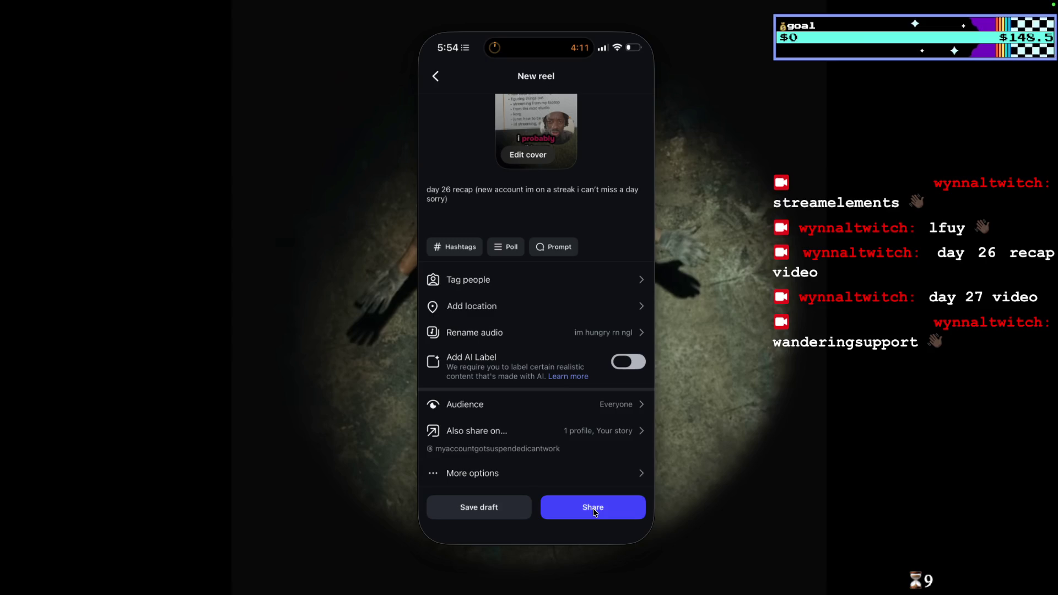
Share the day 26 recap reel from the New reel screen so it starts uploading.
scroll(586, 496, up, 2)
click(596, 505)
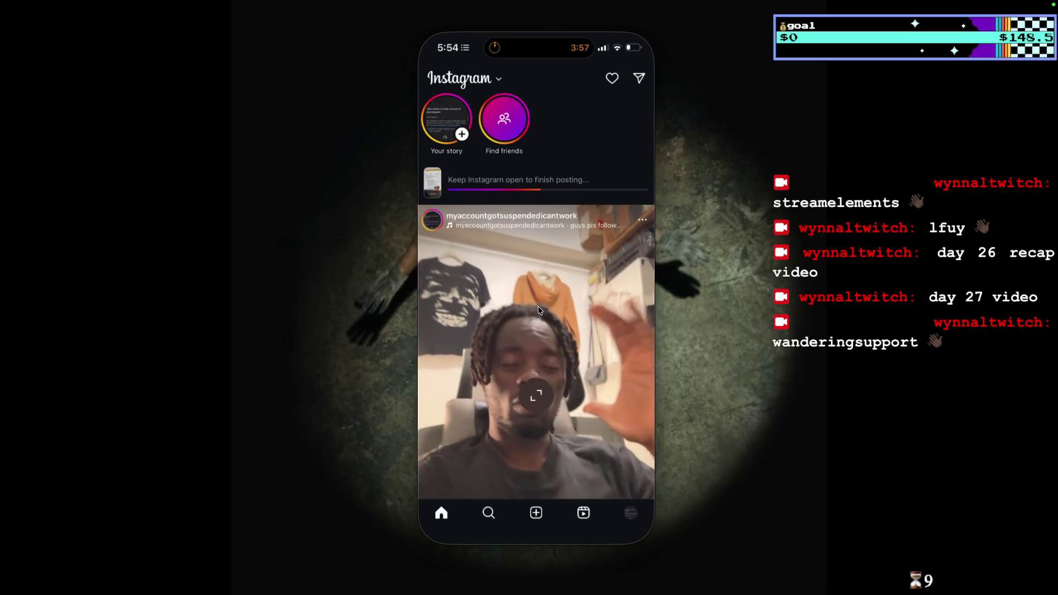
scroll(526, 248, down, 1)
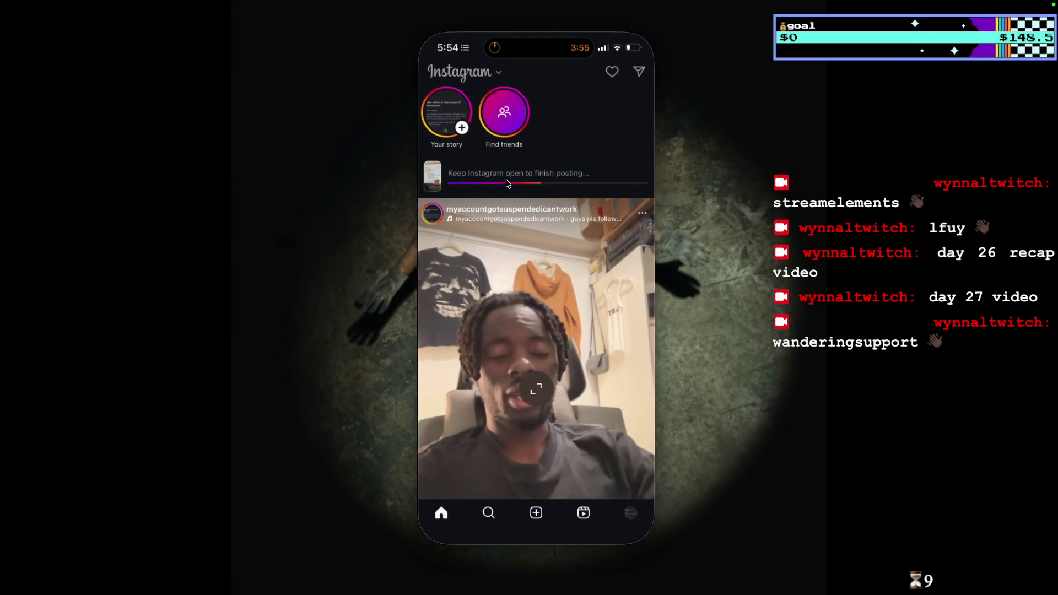
Create a new reel from the 1:45 Quantity vs Quality clip instead of the preselected one, and advance past the editor.
scroll(508, 184, up, 1)
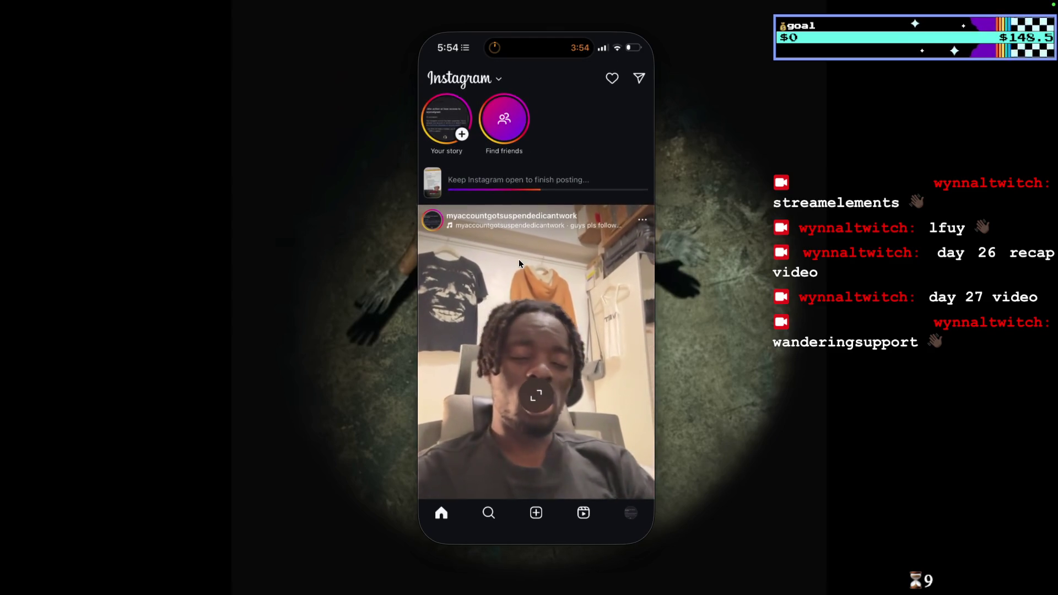
click(539, 521)
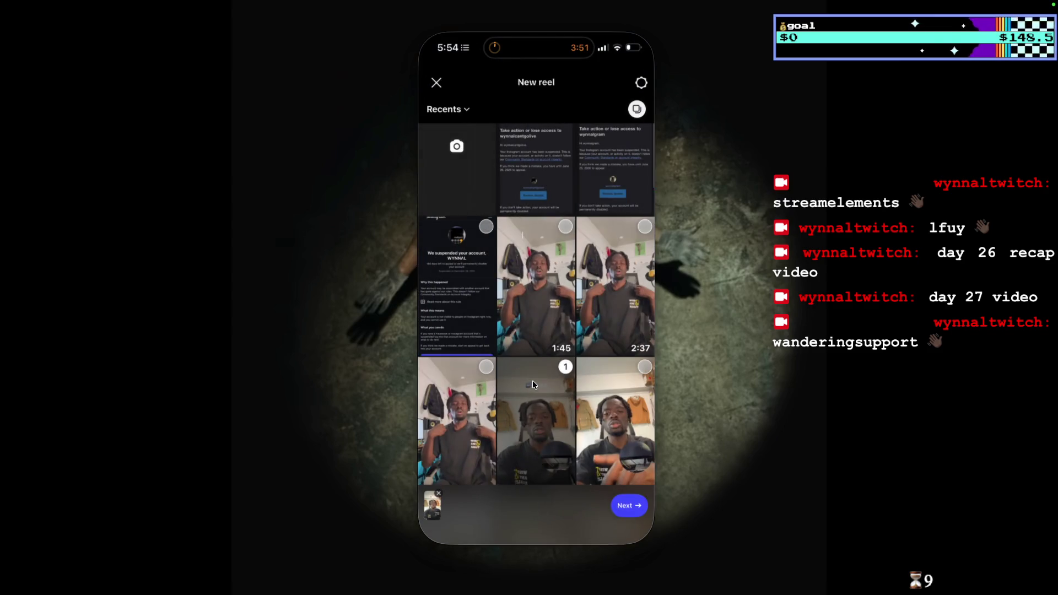
click(569, 375)
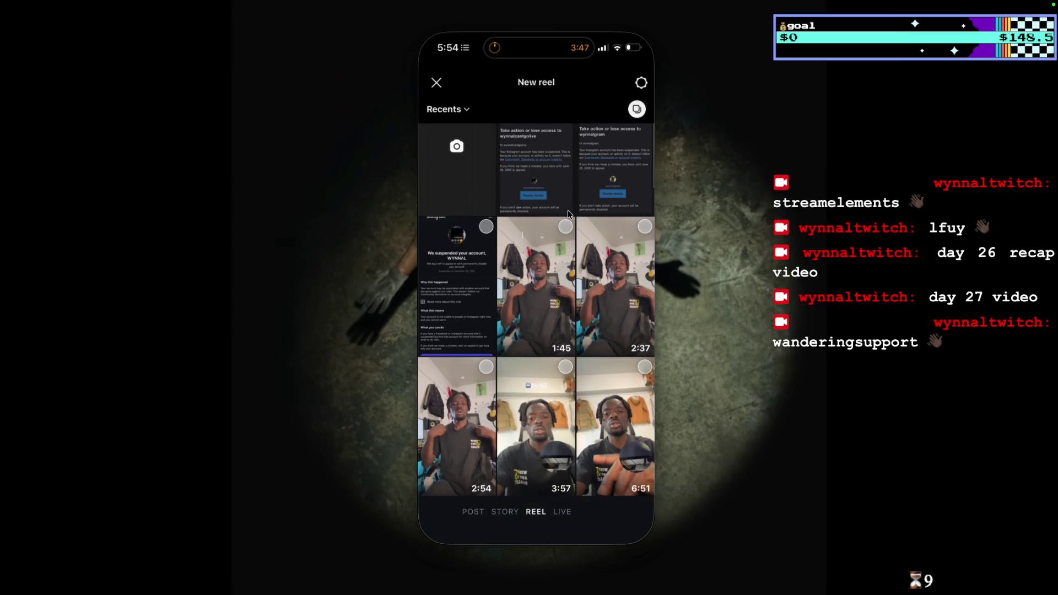
click(564, 227)
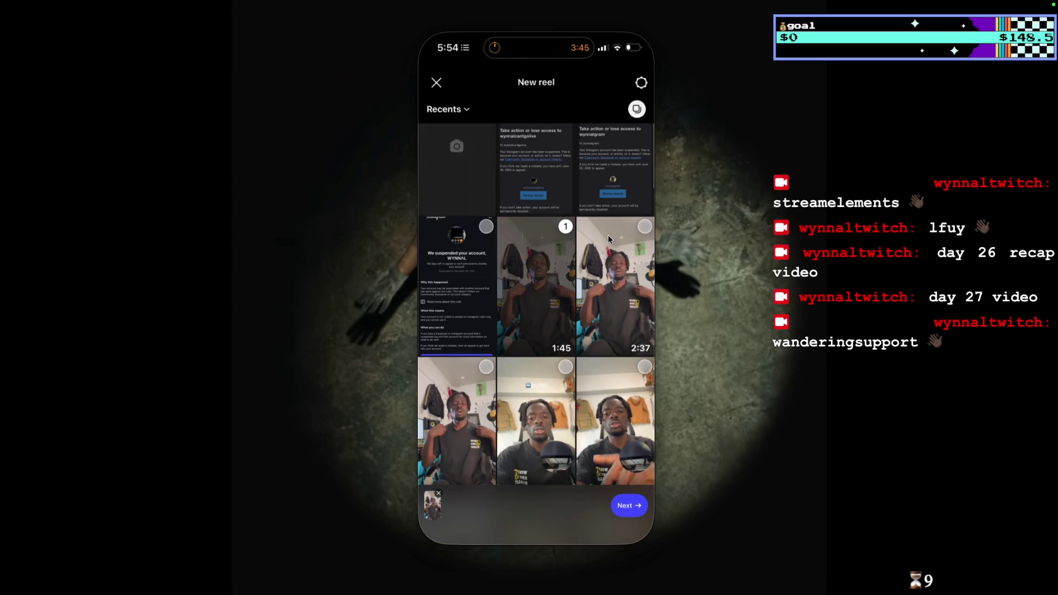
click(636, 509)
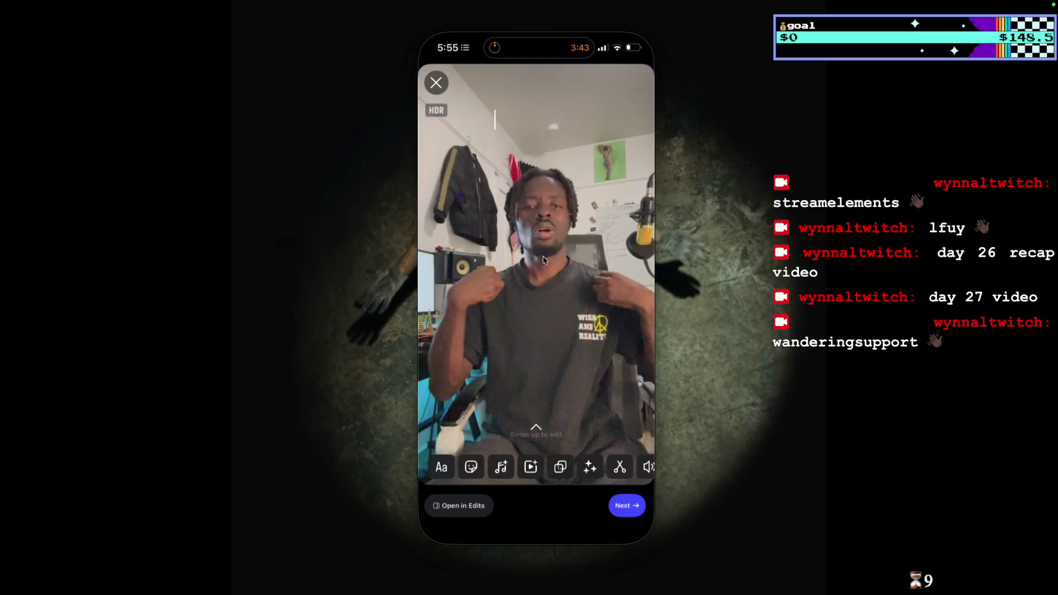
click(628, 507)
Enter 'day 27' as the reel's caption.
click(499, 278)
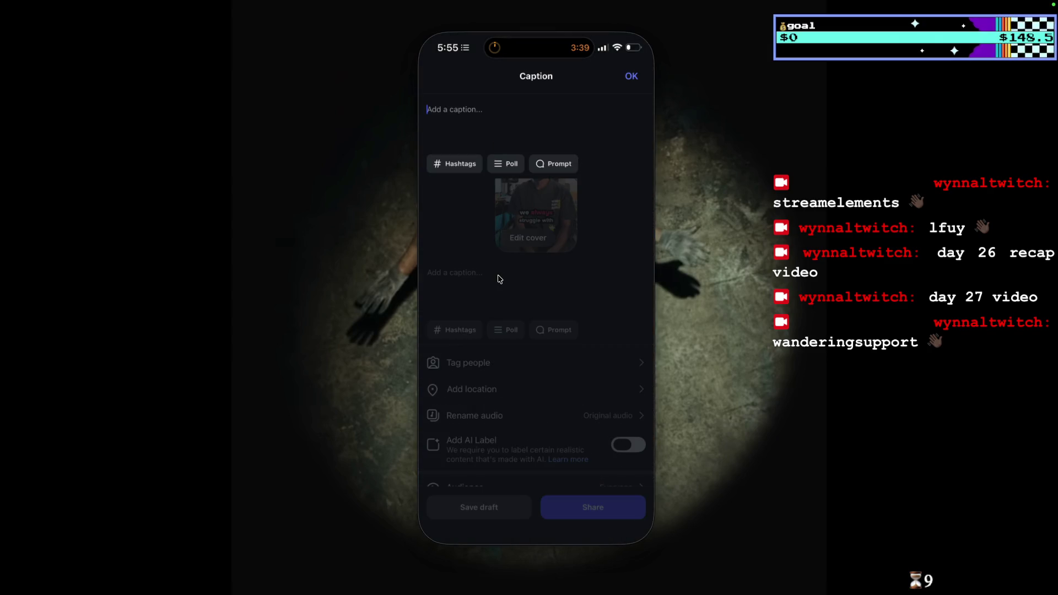
text(day 27)
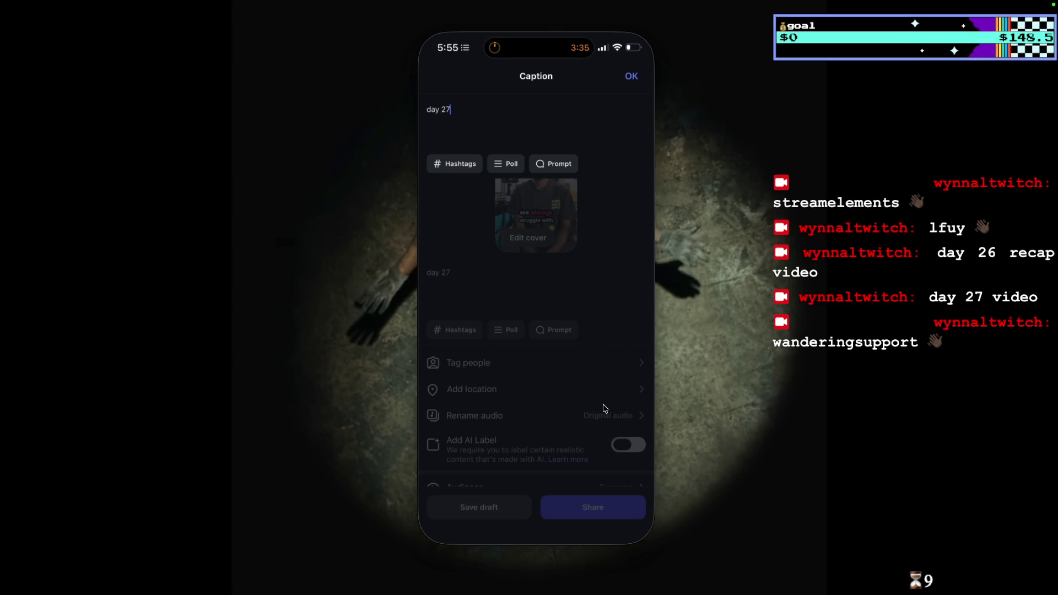
click(613, 412)
Rename the reel's audio from Original audio to 'posting here hoping my account gets restore bra'.
click(616, 415)
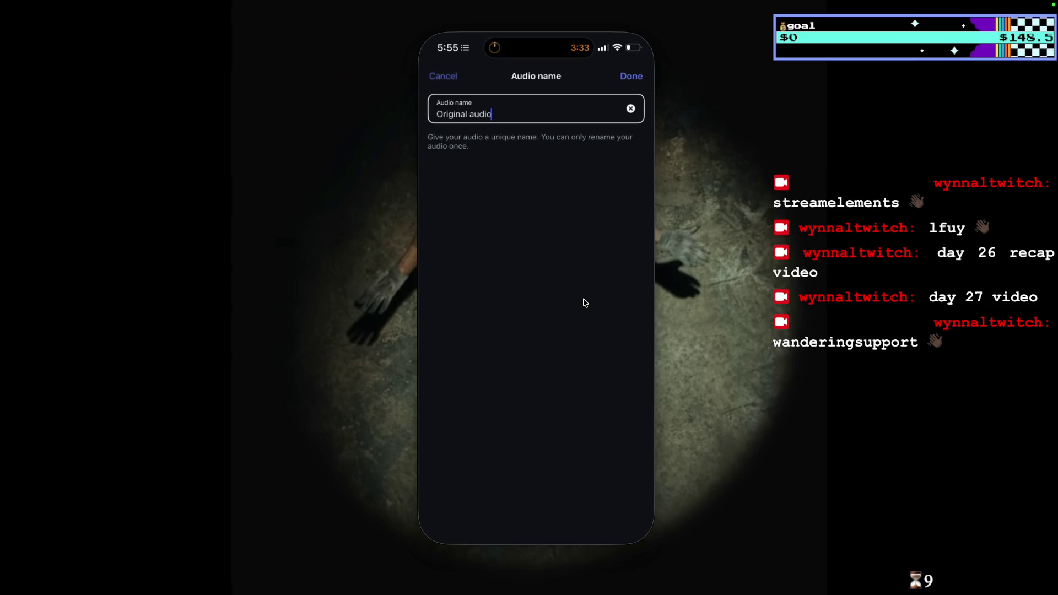
click(631, 110)
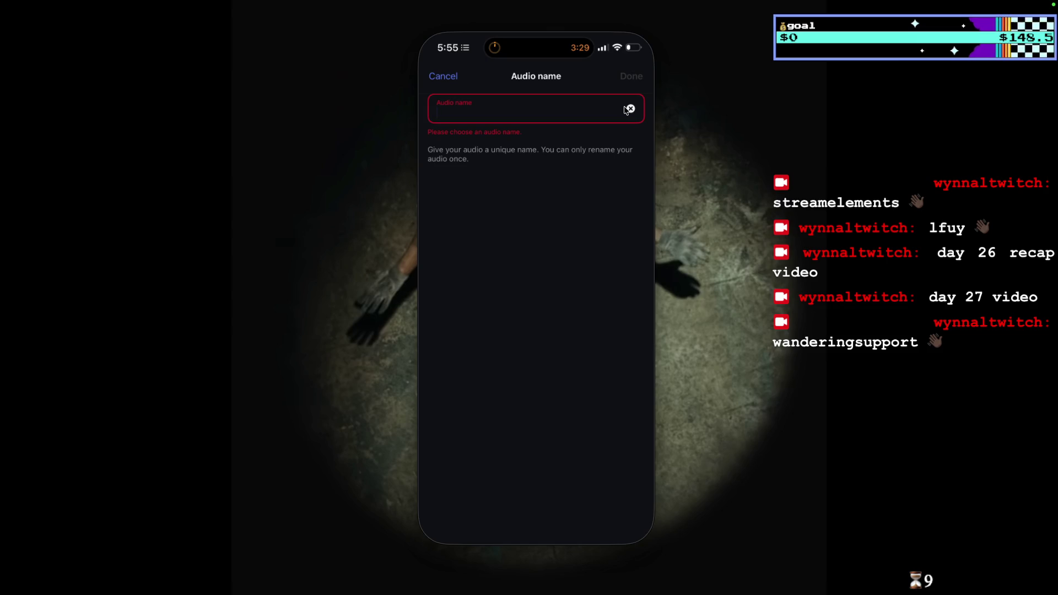
text(posting )
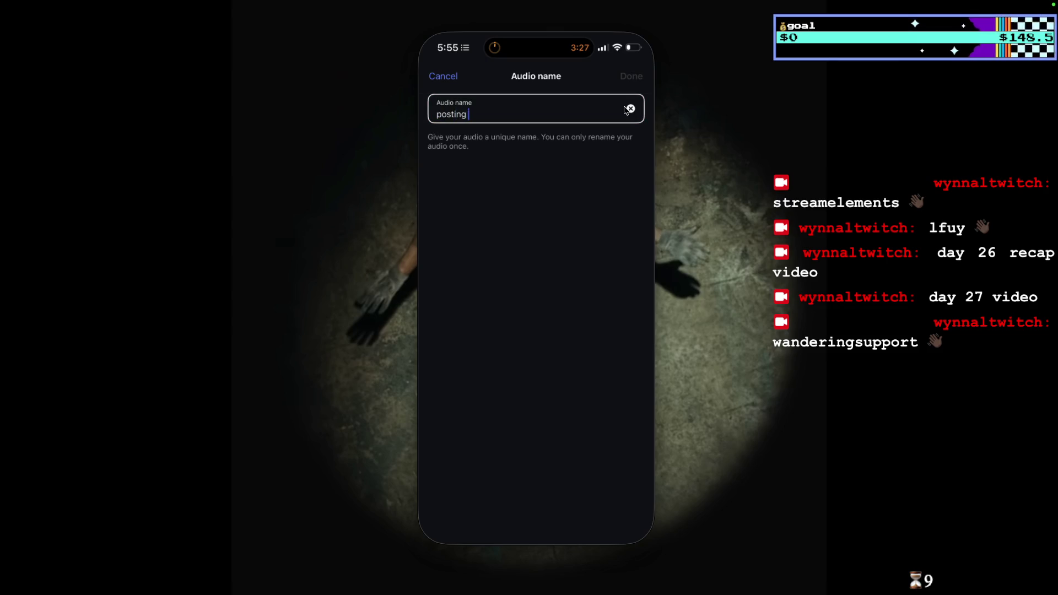
text(here hoping my account gets resto)
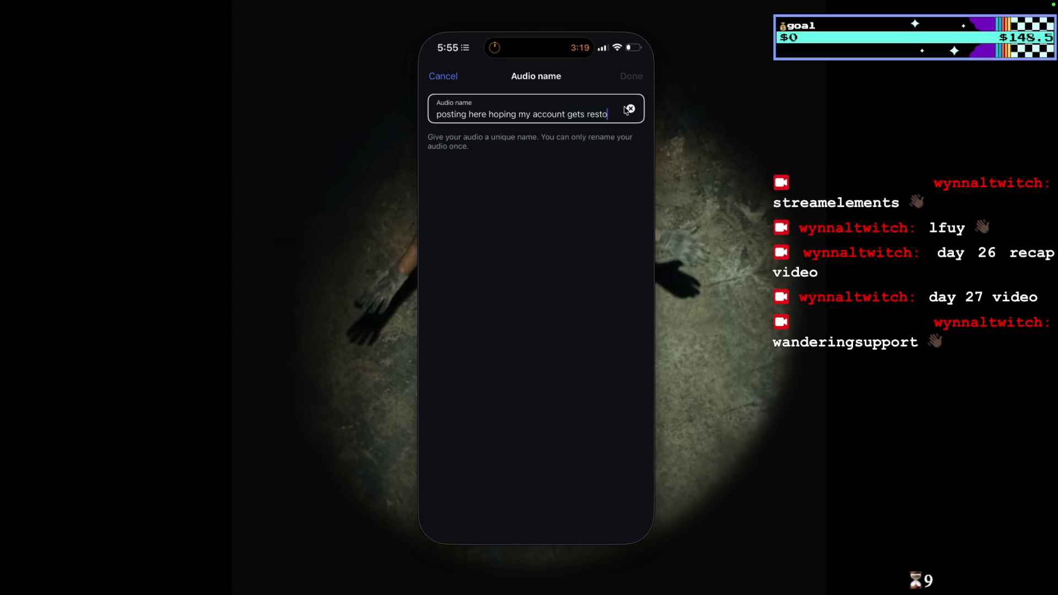
text(br)
key(BackSpace)
text(ra)
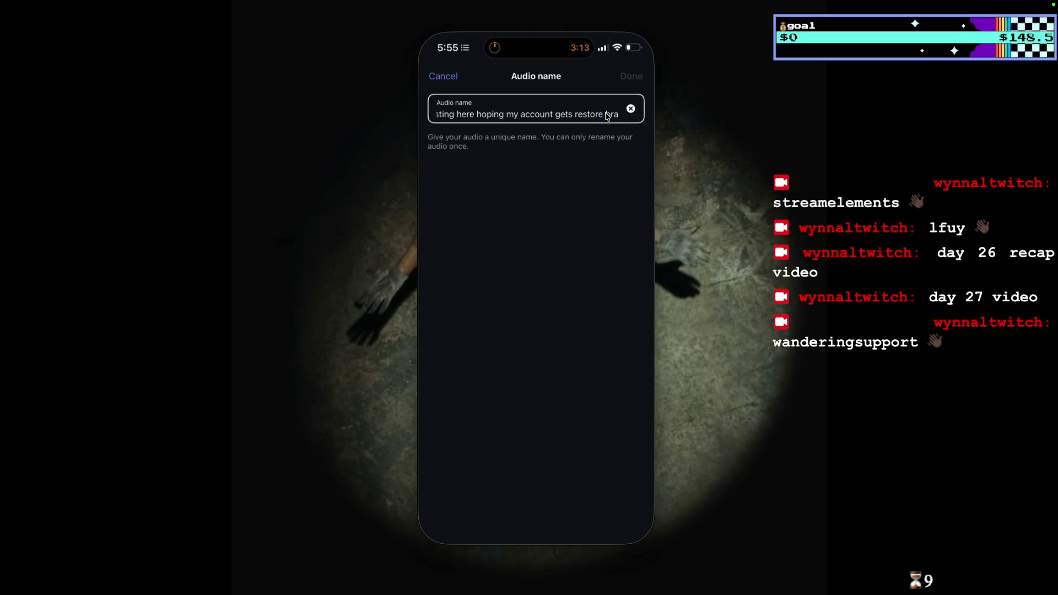
key(BackSpace)
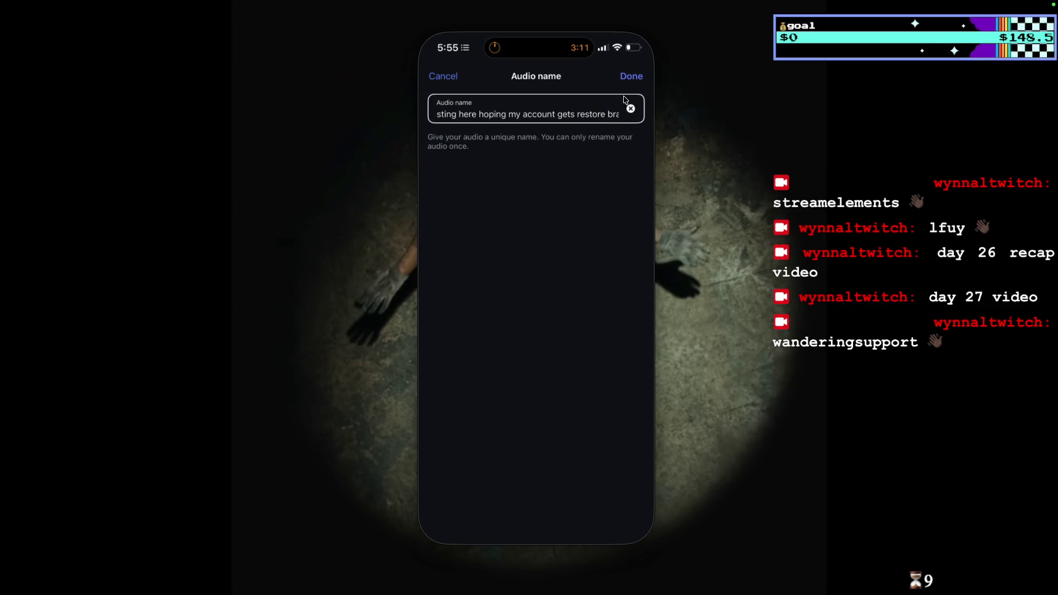
mouse_move(563, 109)
mouse_down()
mouse_move(408, 117)
mouse_move(699, 130)
mouse_up()
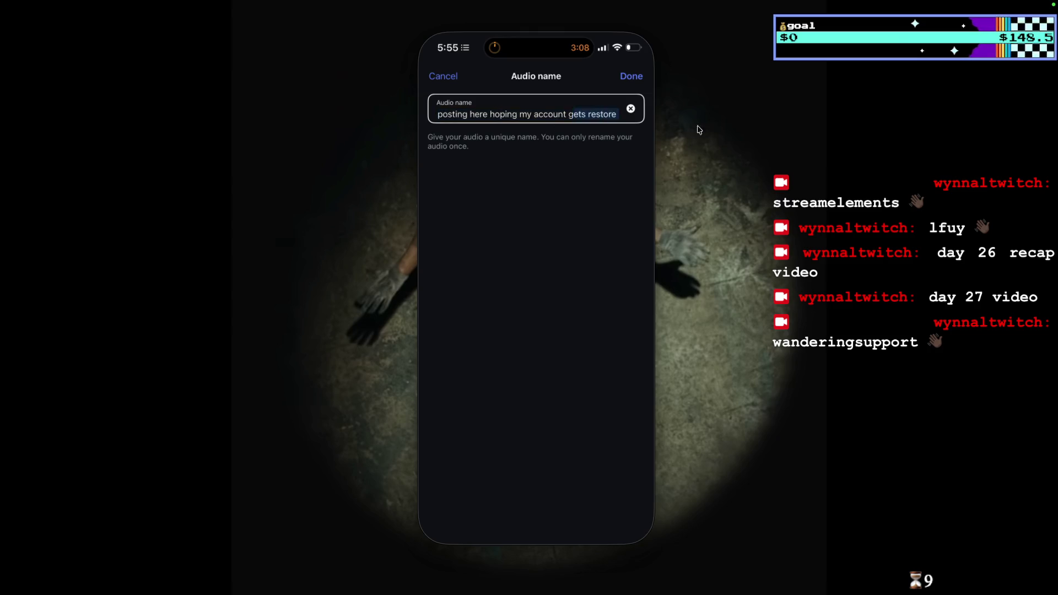
click(633, 78)
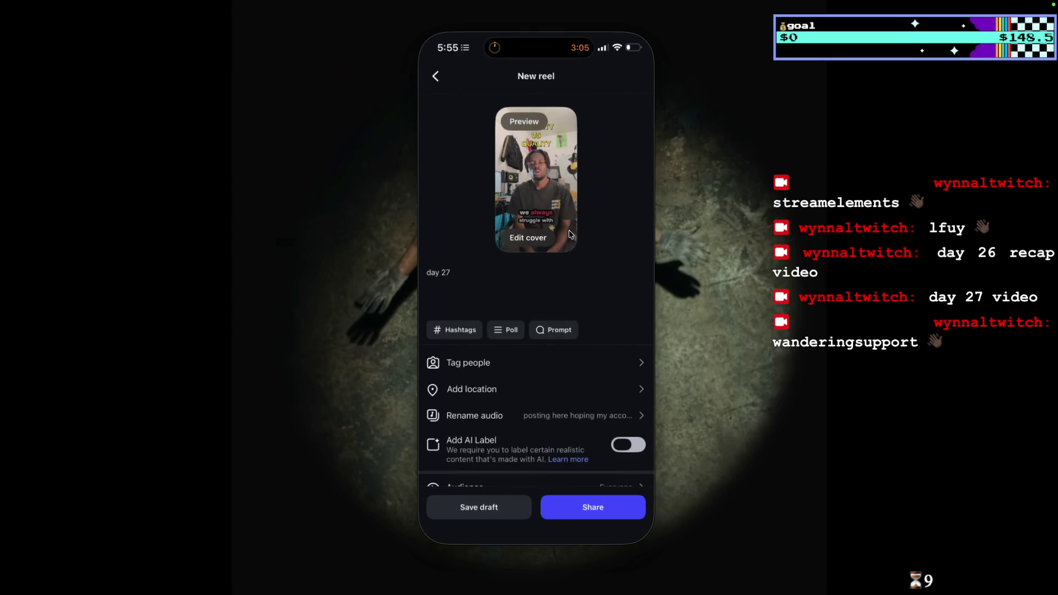
Set the reel's cover to a later frame of the video.
click(531, 242)
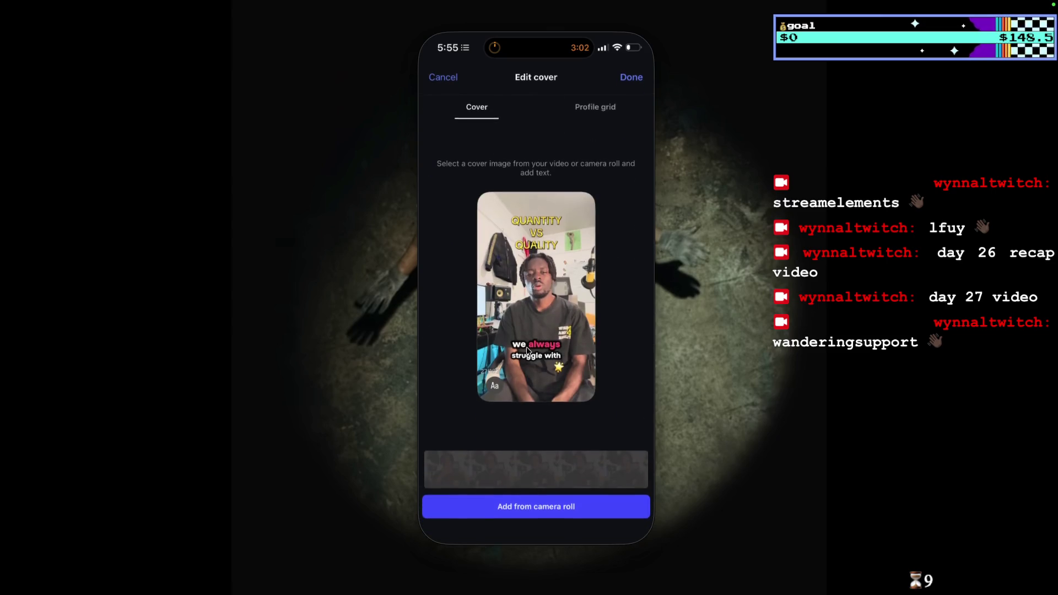
click(502, 473)
drag(507, 474, 519, 475)
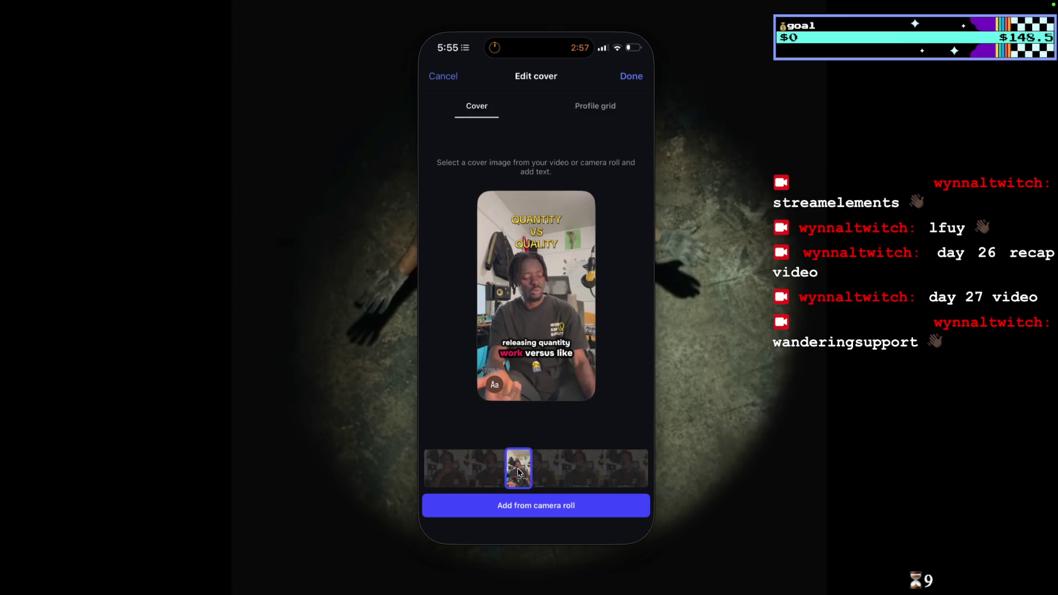
mouse_move(520, 488)
mouse_down()
mouse_move(556, 489)
mouse_move(546, 487)
mouse_up()
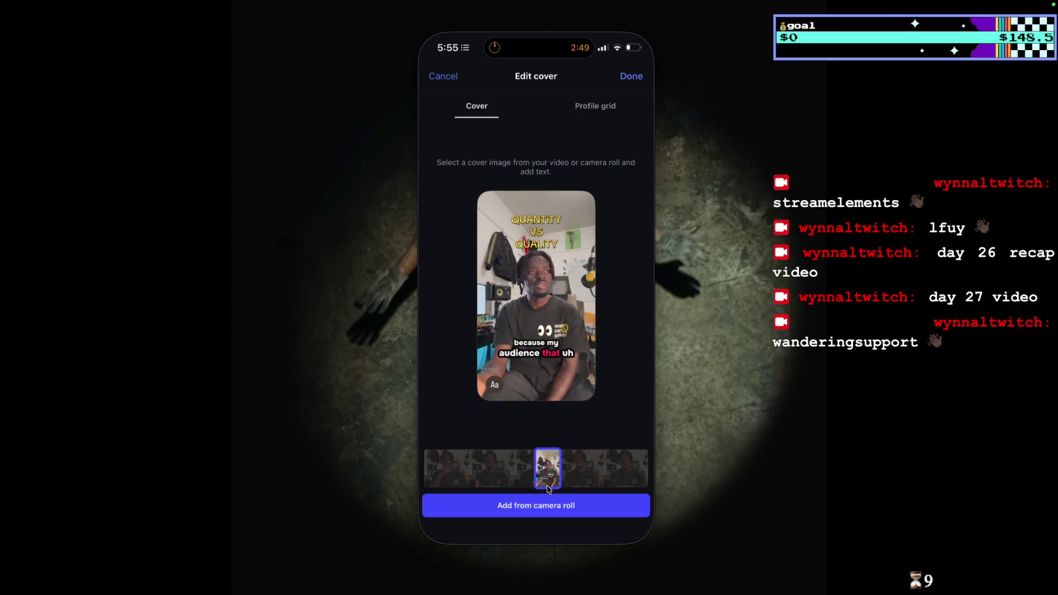
drag(545, 485, 563, 487)
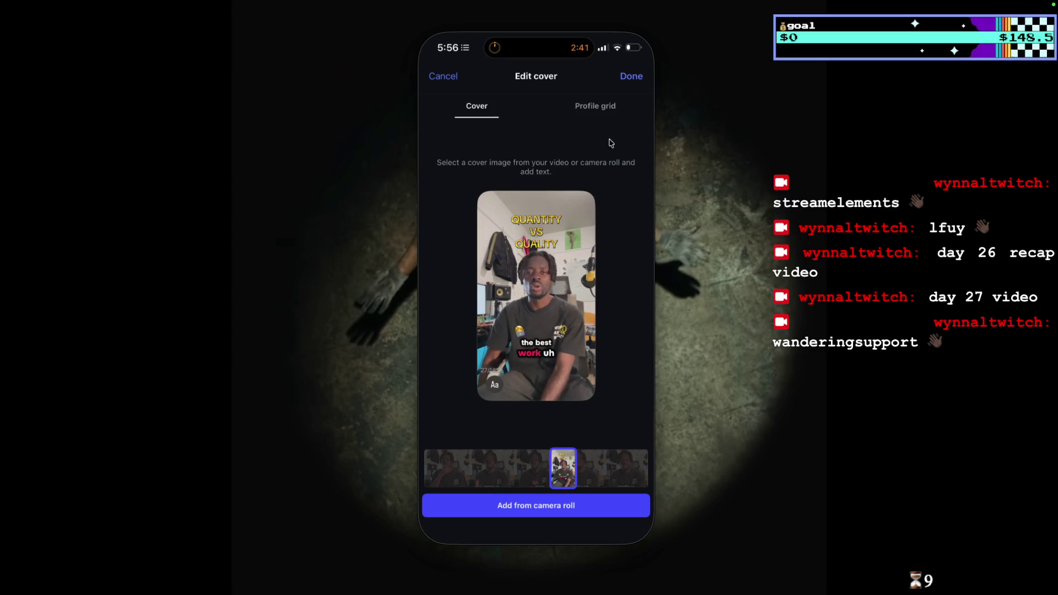
click(631, 76)
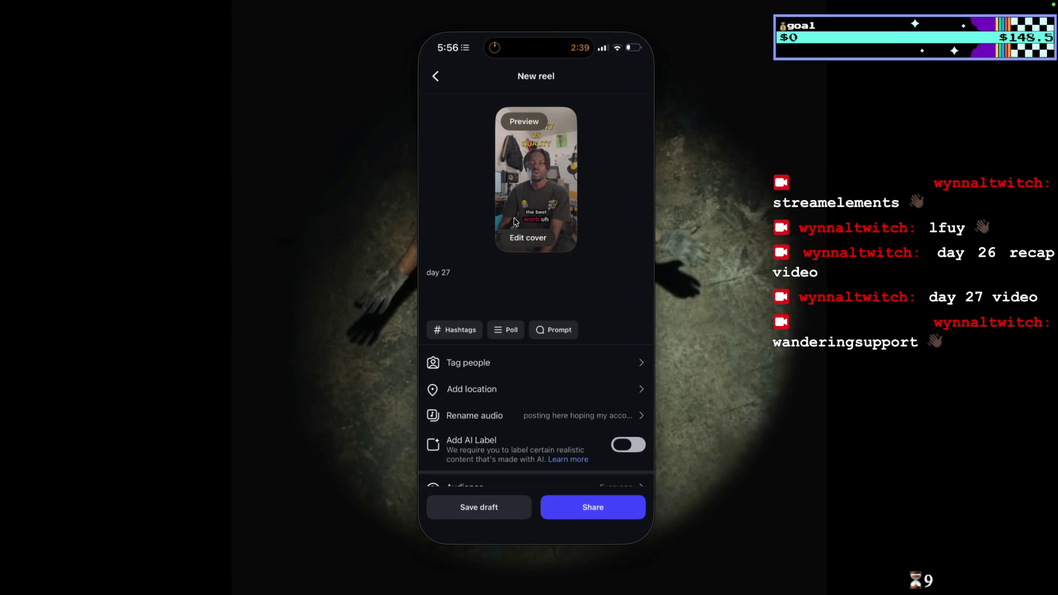
click(533, 240)
drag(568, 469, 603, 467)
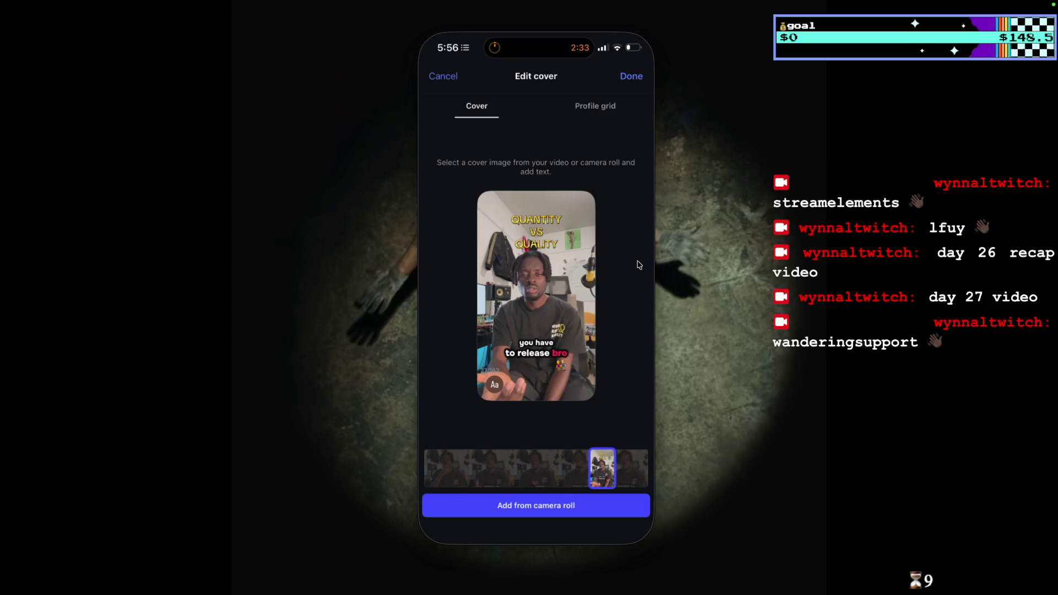
click(640, 77)
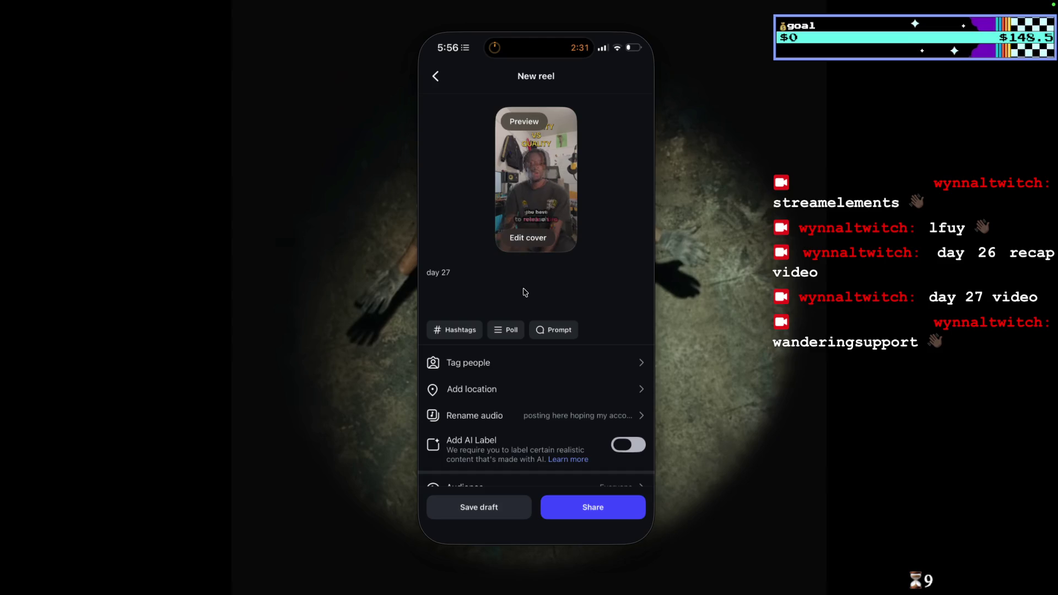
Review the New reel screen and share the day 27 reel.
scroll(578, 362, down, 2)
scroll(578, 359, down, 2)
scroll(567, 330, up, 1)
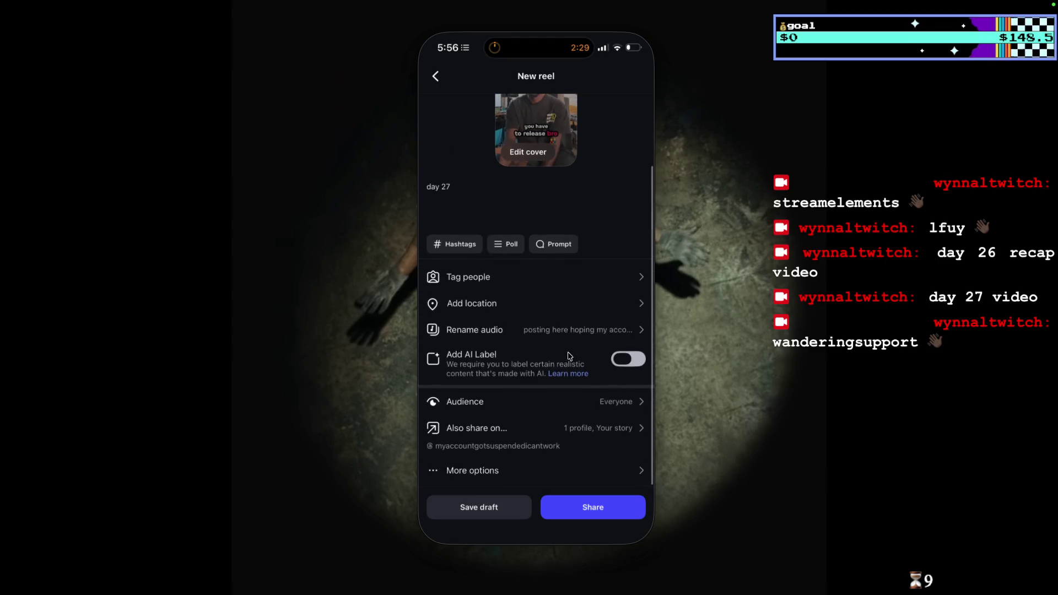
scroll(556, 343, up, 3)
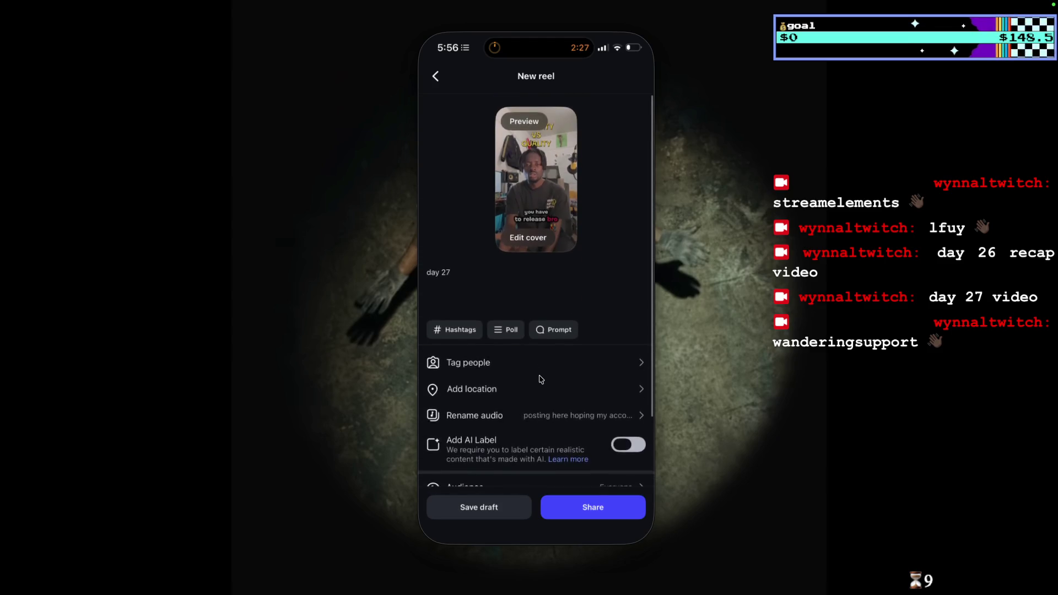
scroll(538, 377, down, 3)
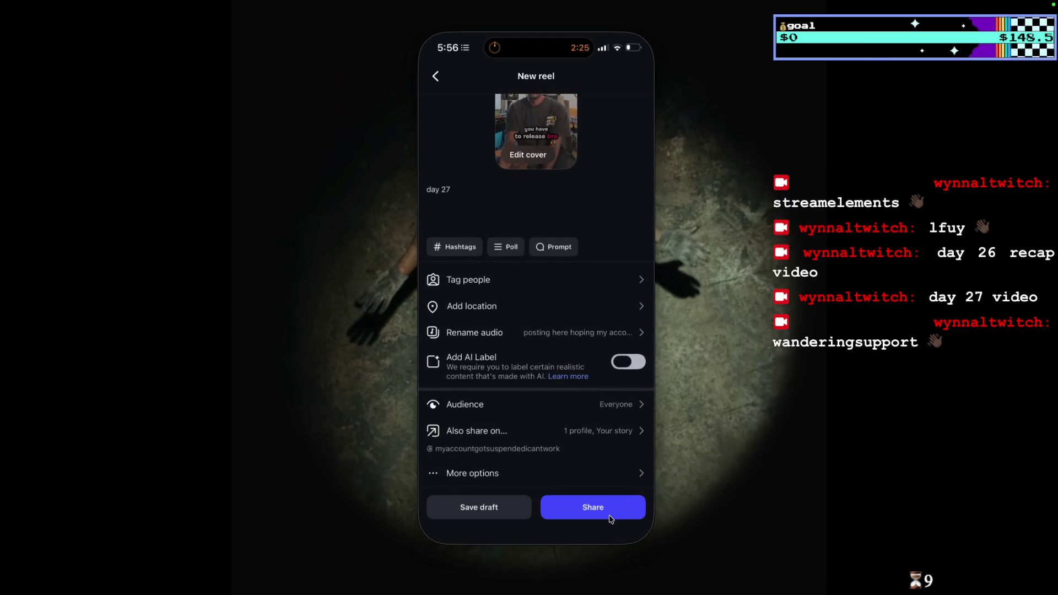
scroll(548, 385, down, 1)
scroll(548, 386, up, 1)
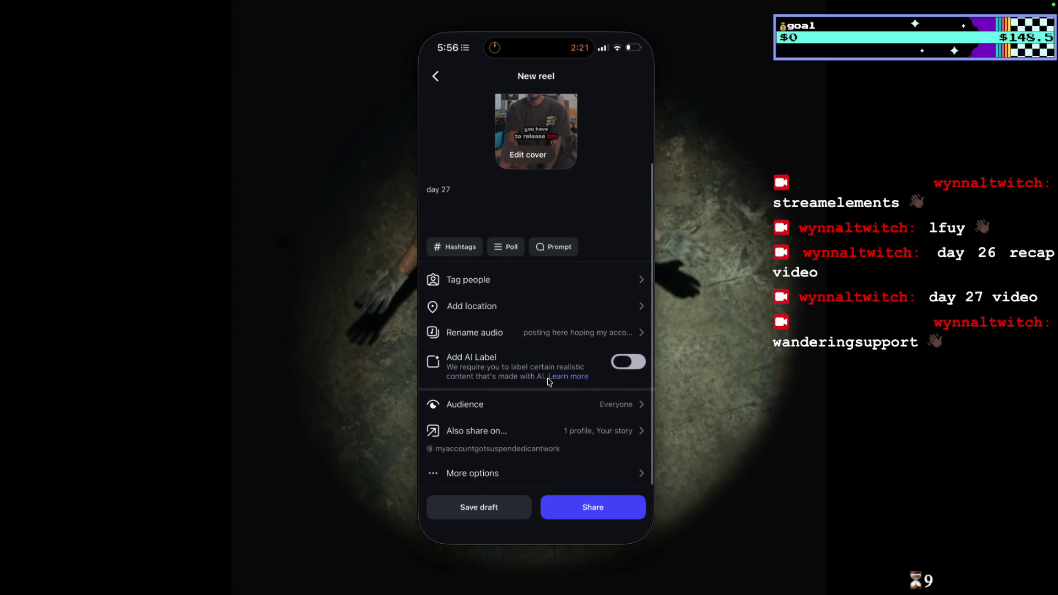
scroll(548, 381, down, 1)
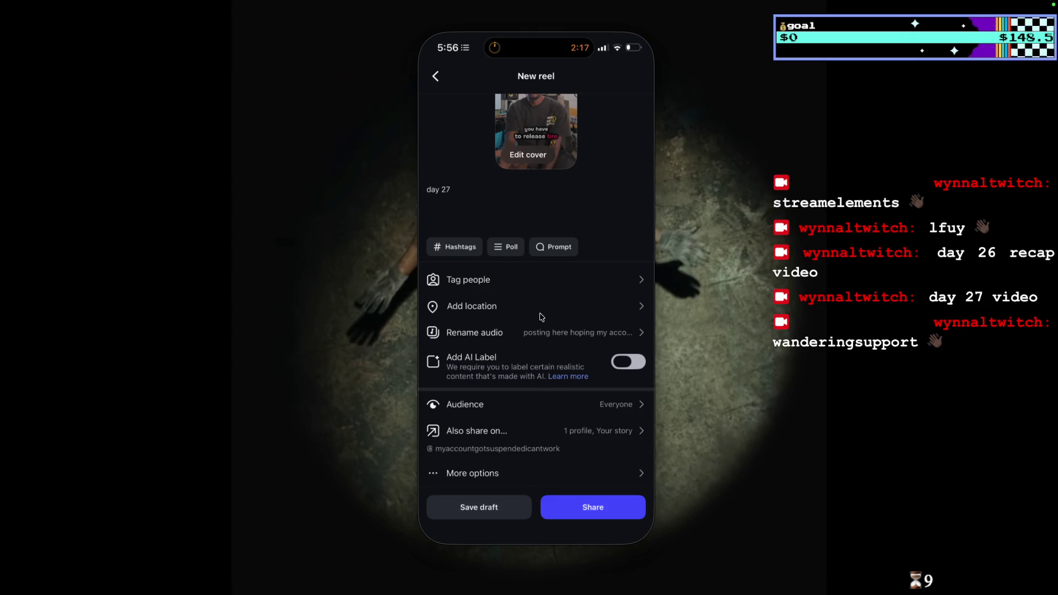
click(611, 505)
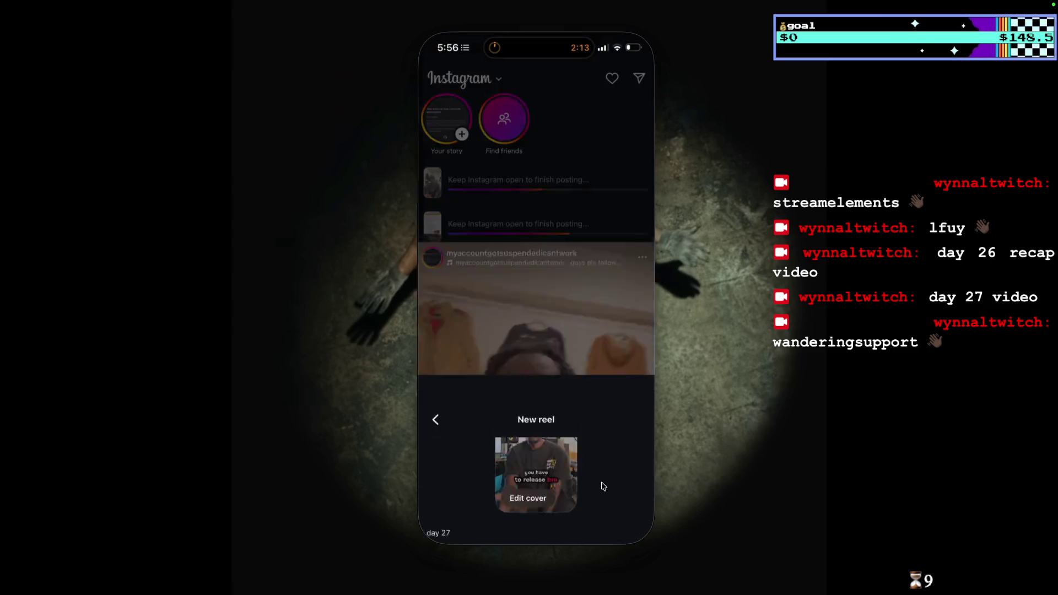
Scroll the feed and open the options sheet for the posted reel.
scroll(574, 414, down, 2)
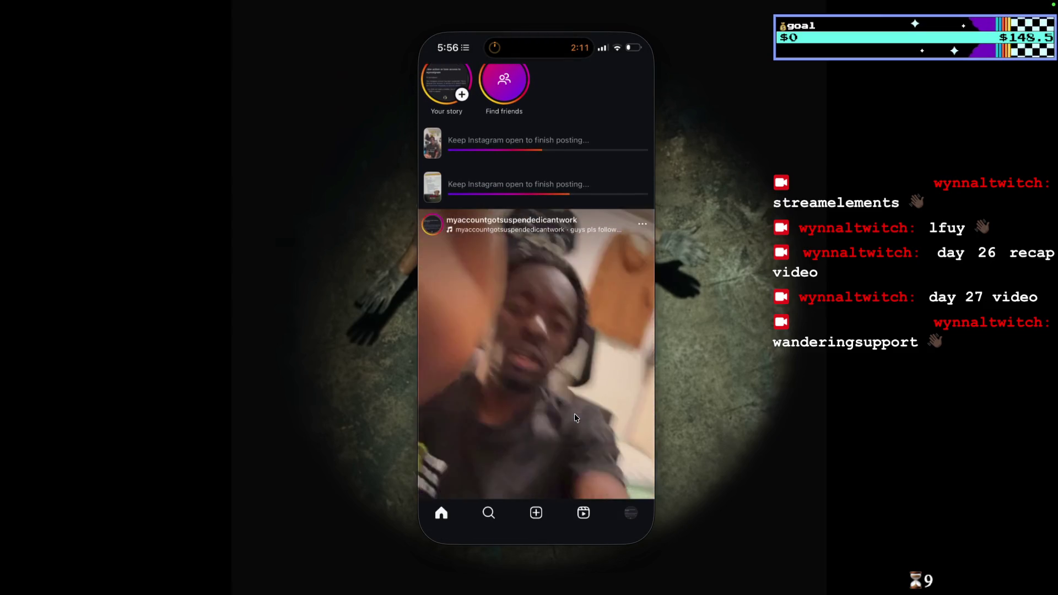
scroll(573, 417, down, 6)
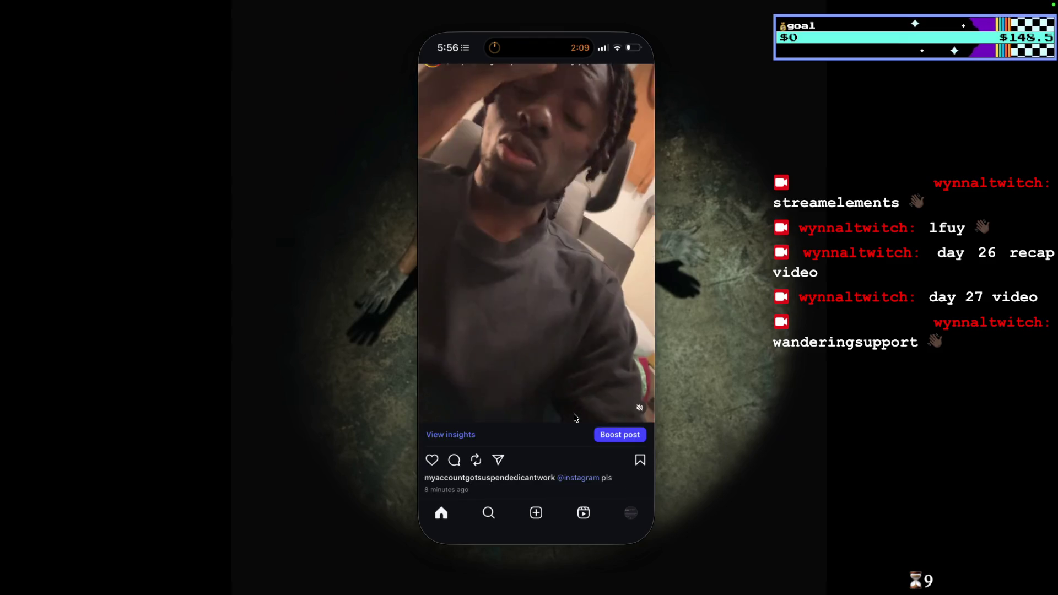
scroll(573, 416, up, 5)
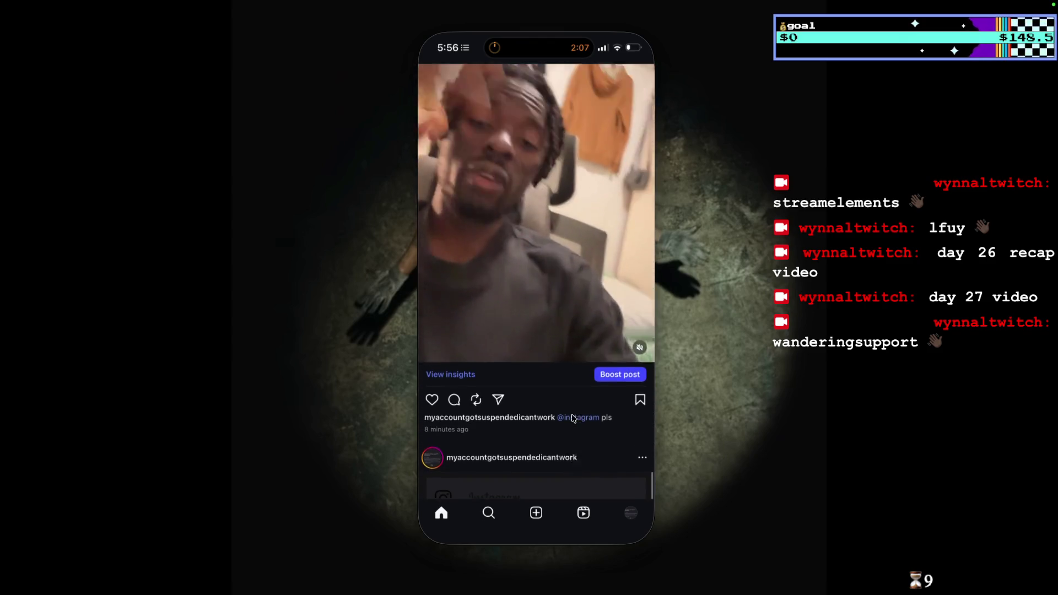
click(642, 109)
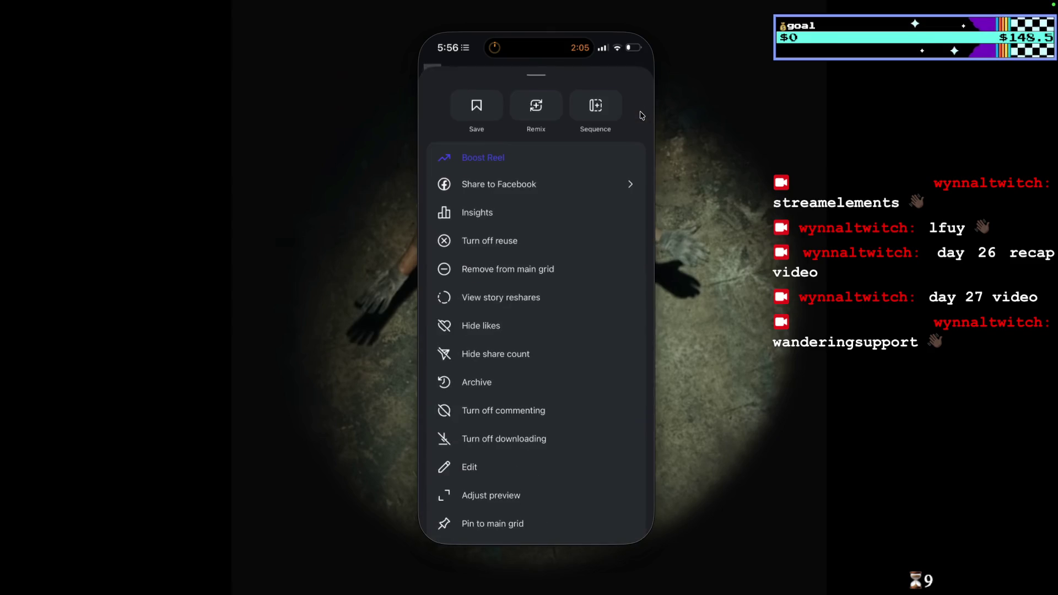
Close the reel's options sheet and go to the account's profile page listing 2 posts.
scroll(490, 427, down, 4)
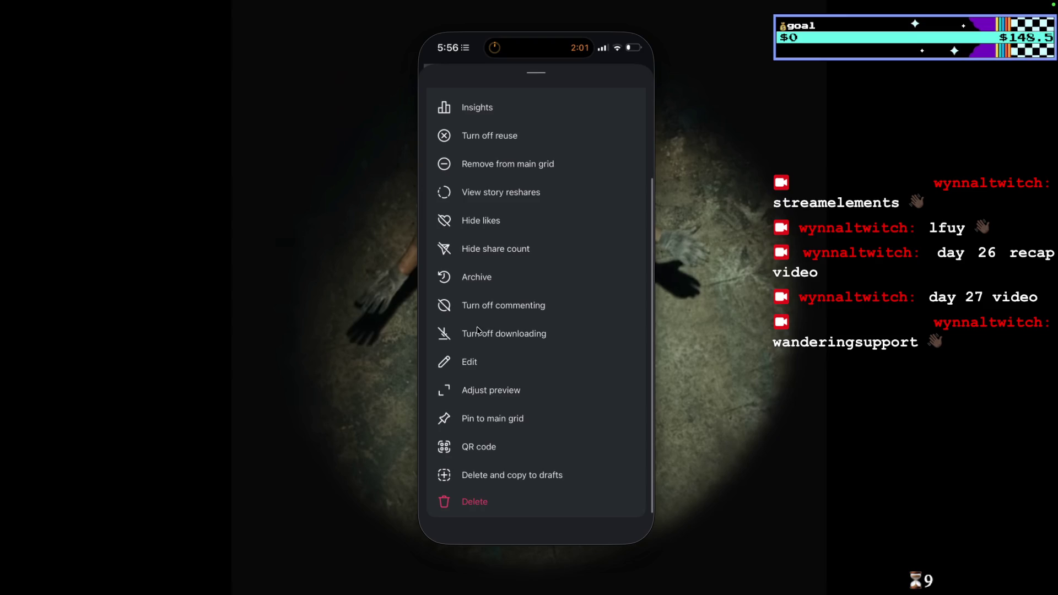
scroll(482, 298, up, 3)
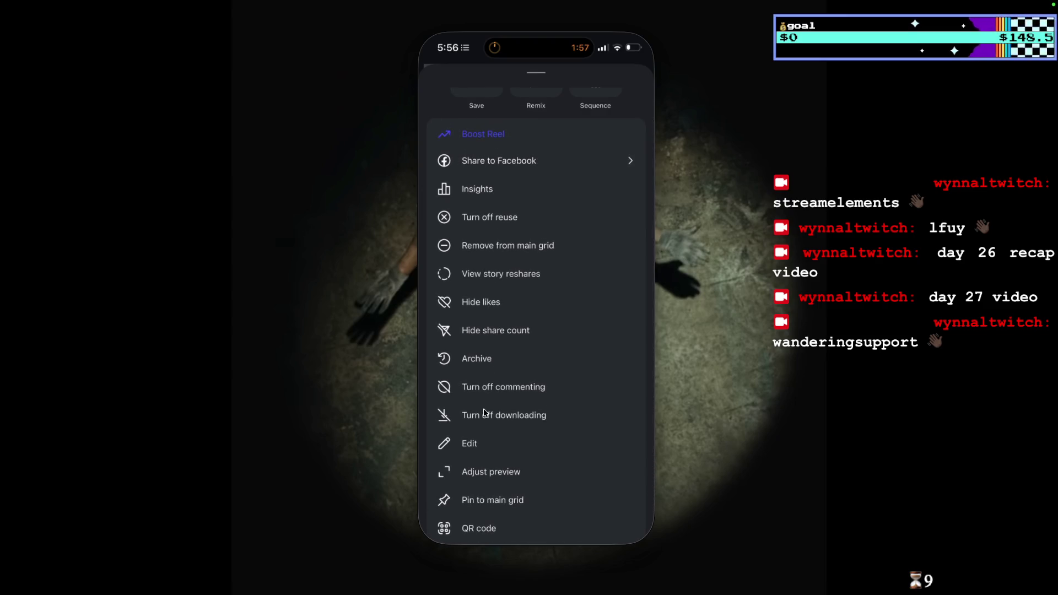
scroll(494, 451, up, 2)
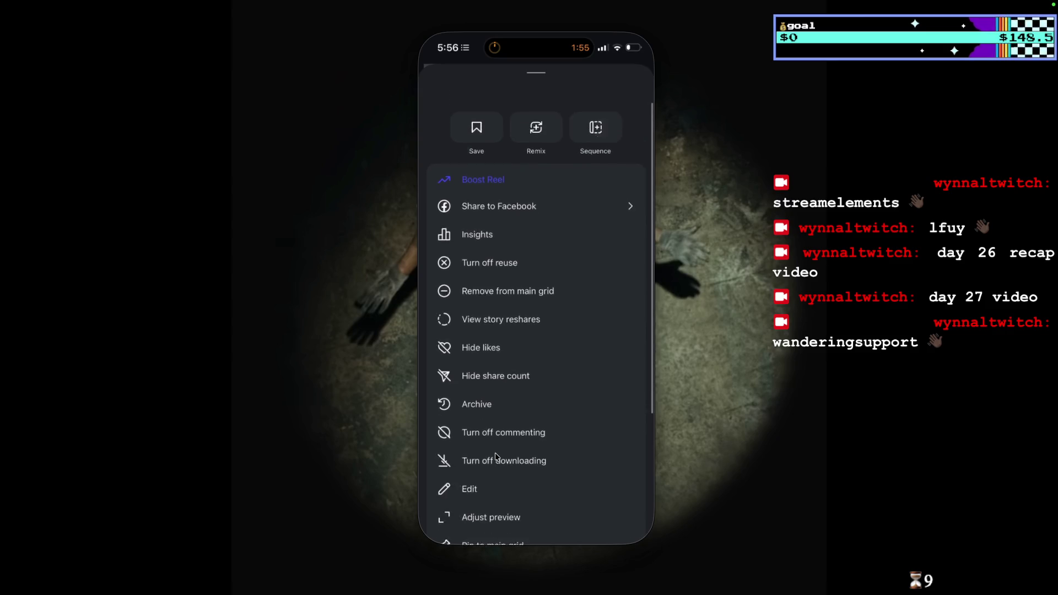
drag(537, 75, 535, 141)
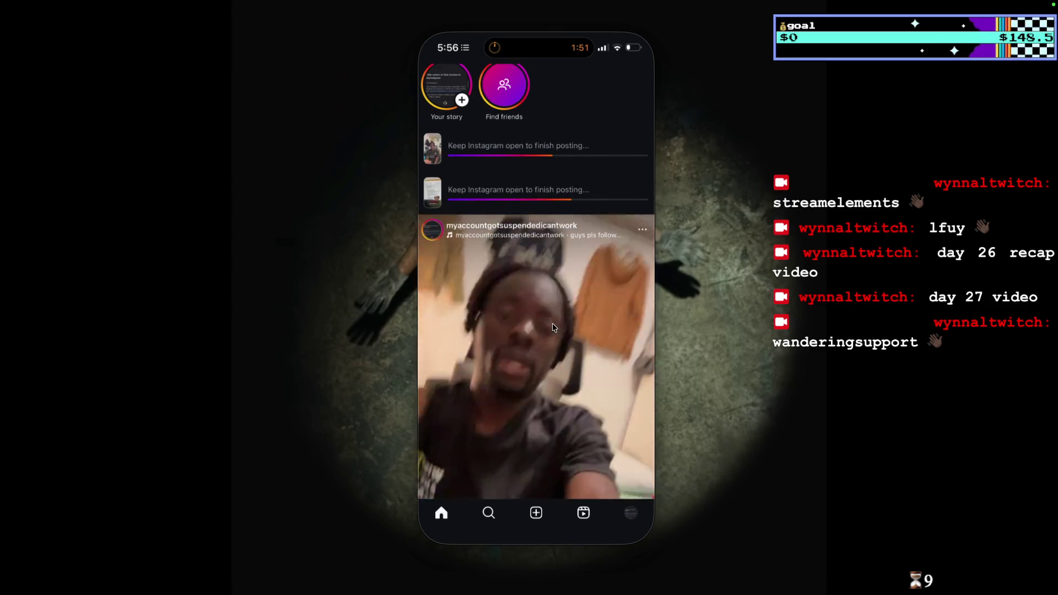
click(628, 512)
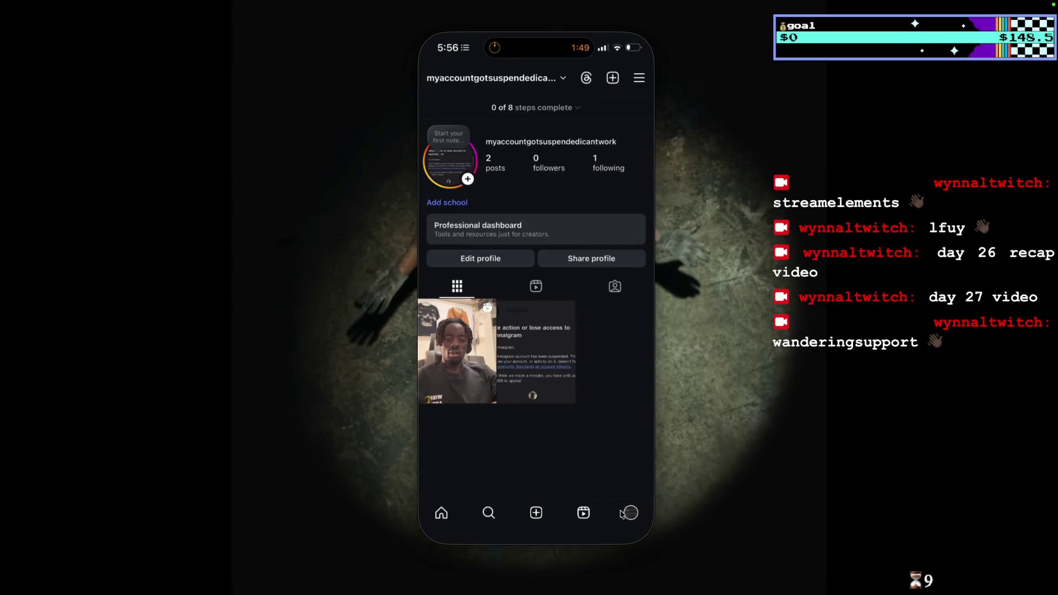
Go back to the home feed and wait while both reels' upload progress bars continue.
click(441, 518)
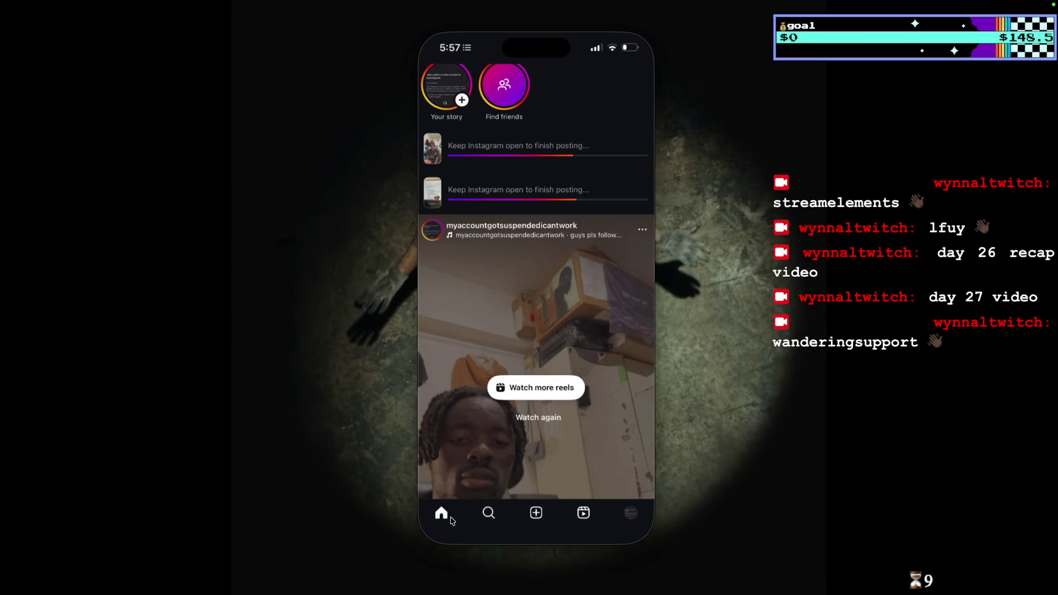
mouse_move(602, 593)
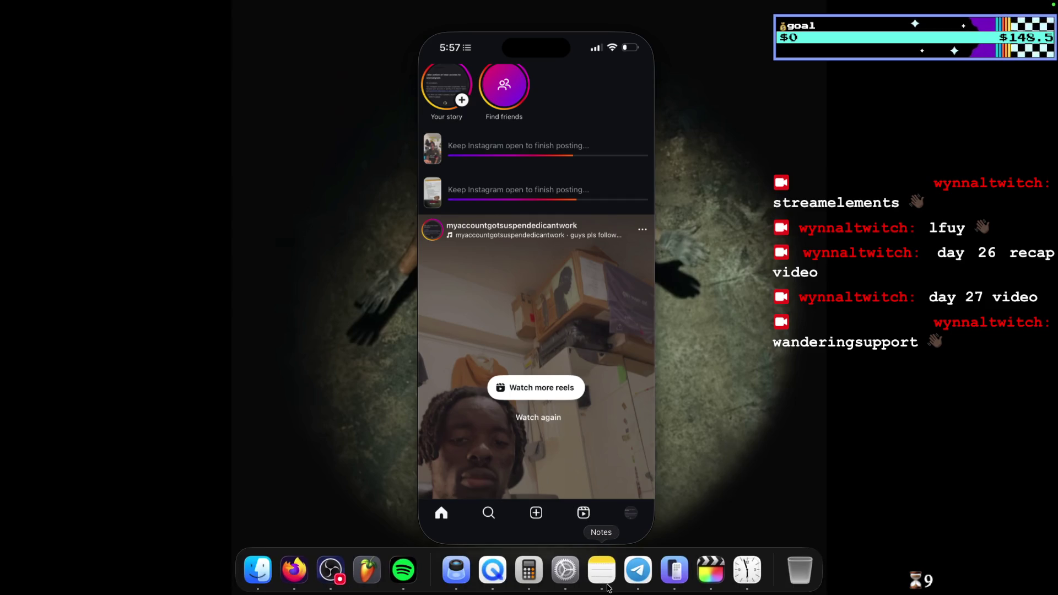
Send 'i forgot the back mic' in OBS Studio's stream chat.
click(337, 573)
click(116, 333)
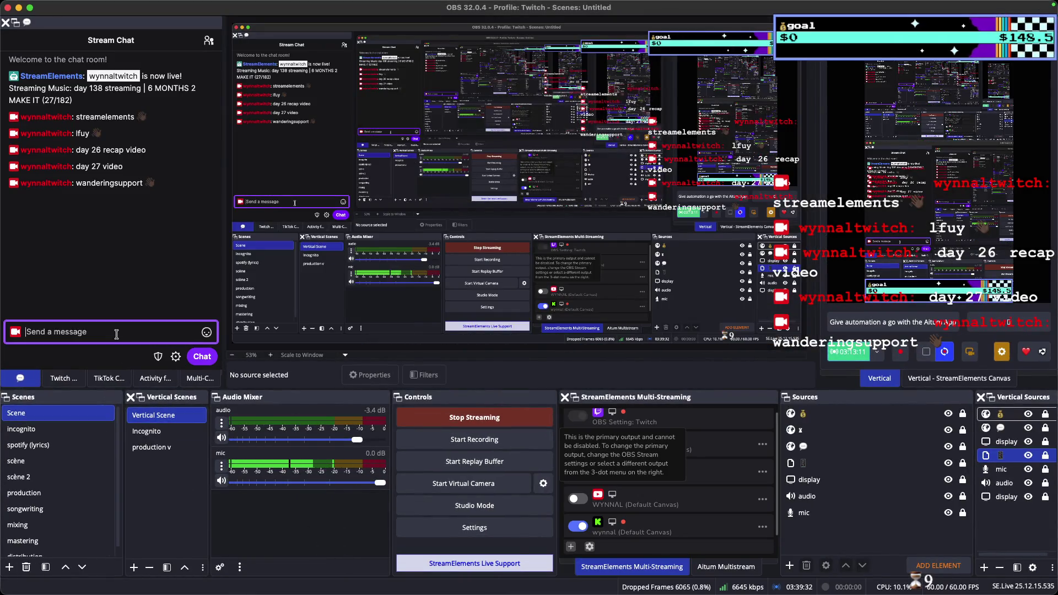
text(i forgot the ba)
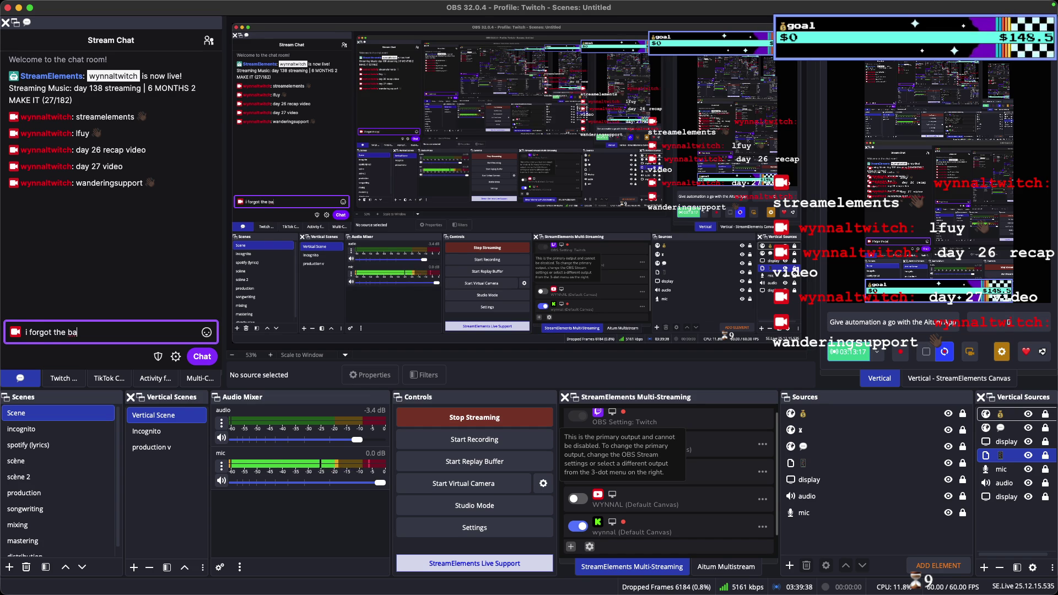
text(ck mic)
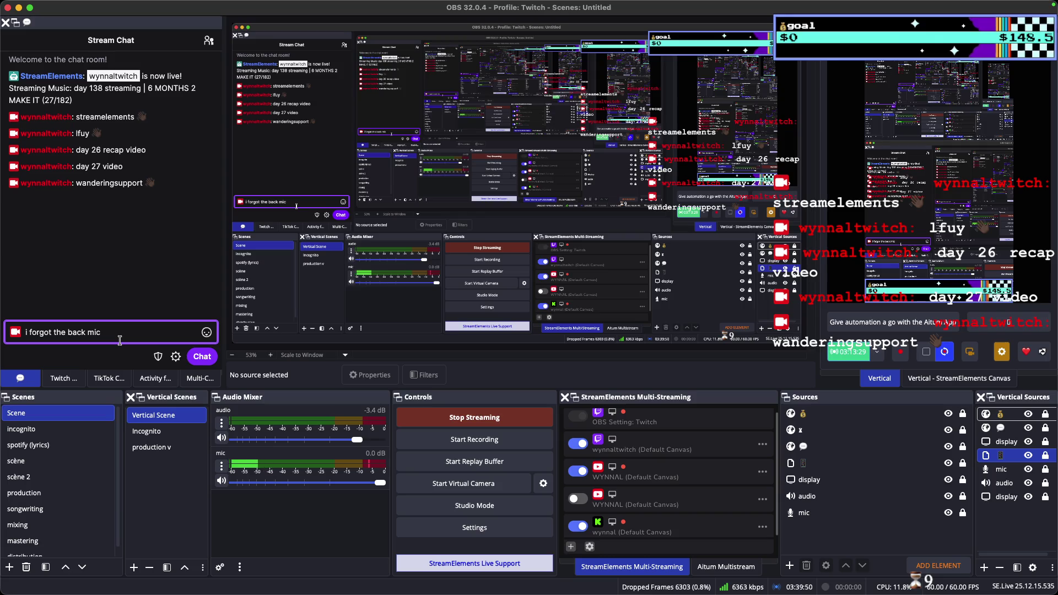
key(Return)
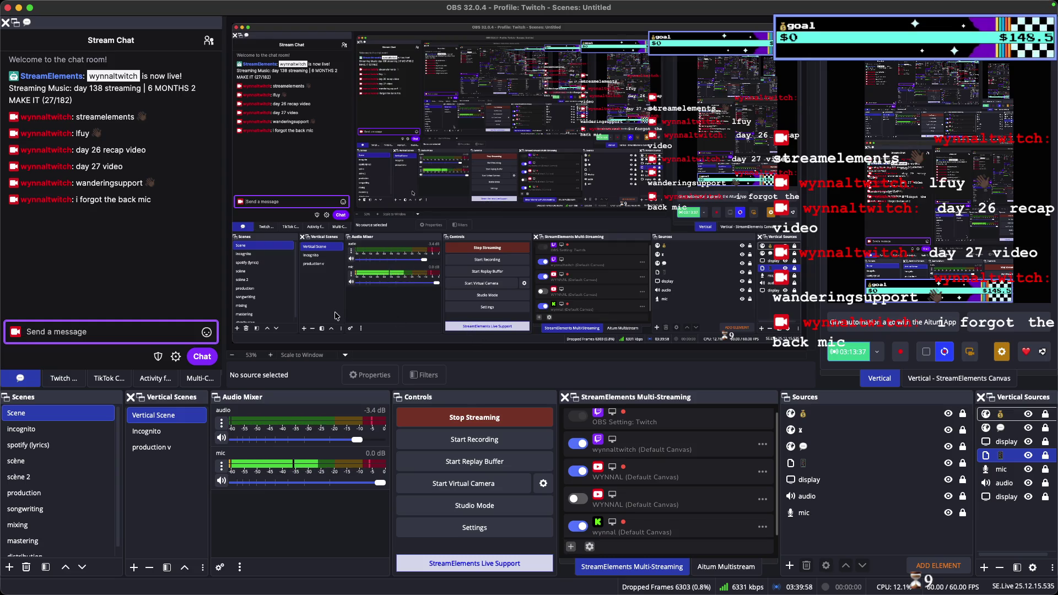
mouse_move(595, 594)
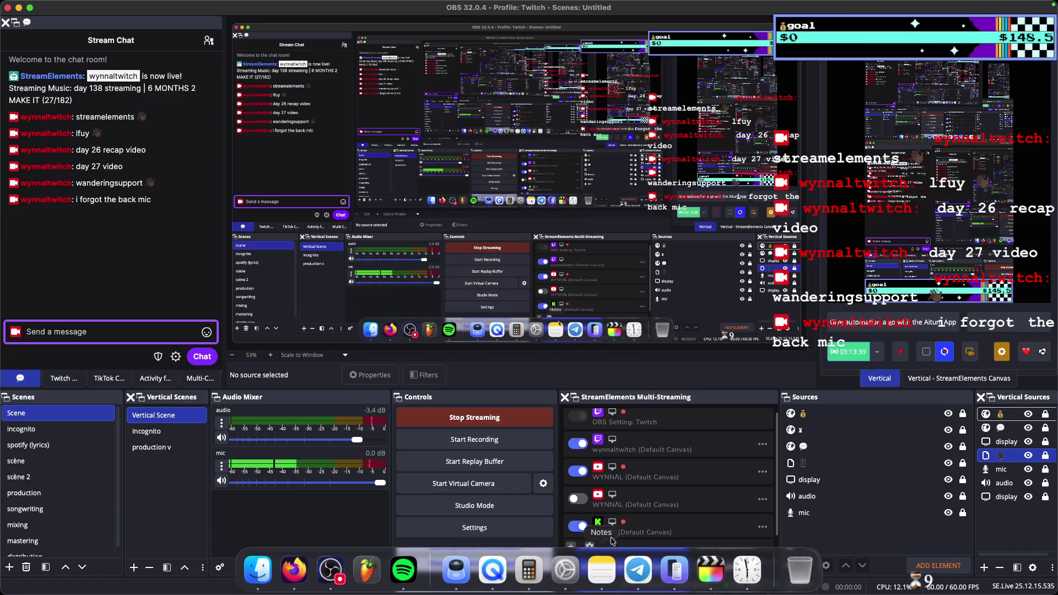
Check the running timers in Clock, then minimize OBS to reveal the iPhone Instagram screen.
mouse_move(749, 4)
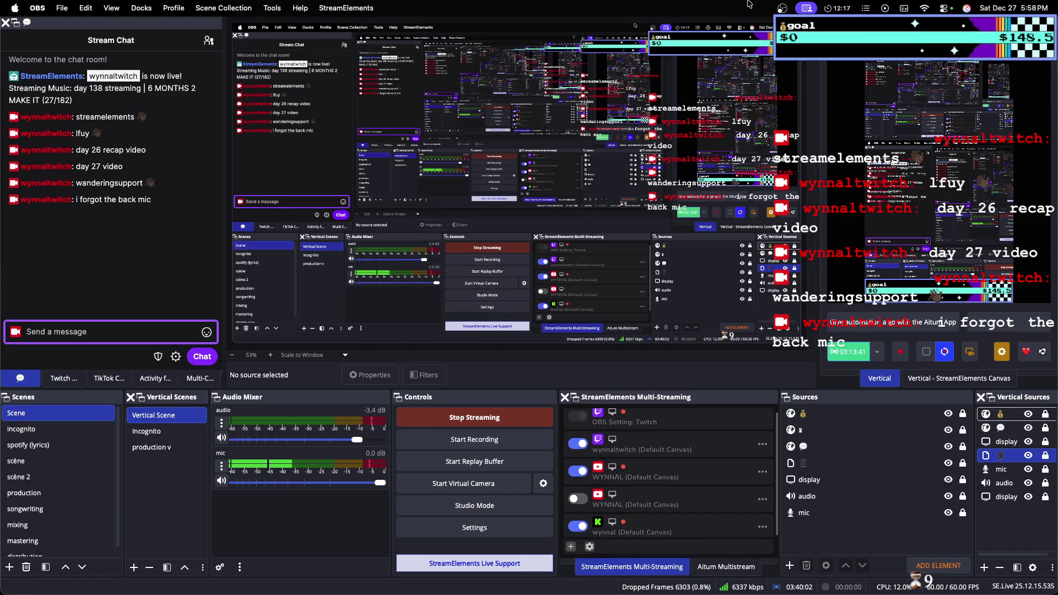
click(840, 8)
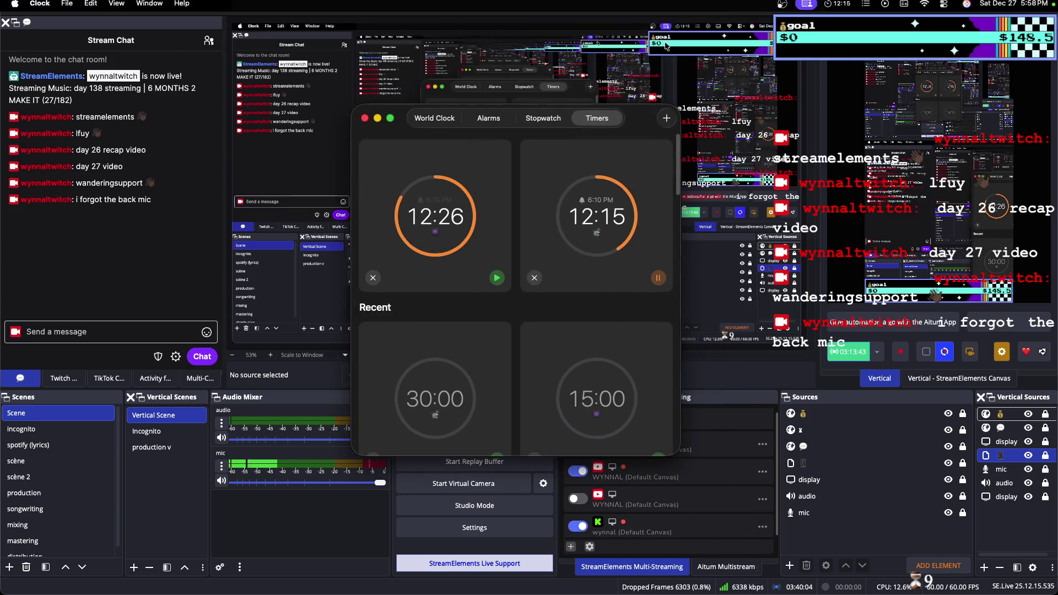
click(130, 57)
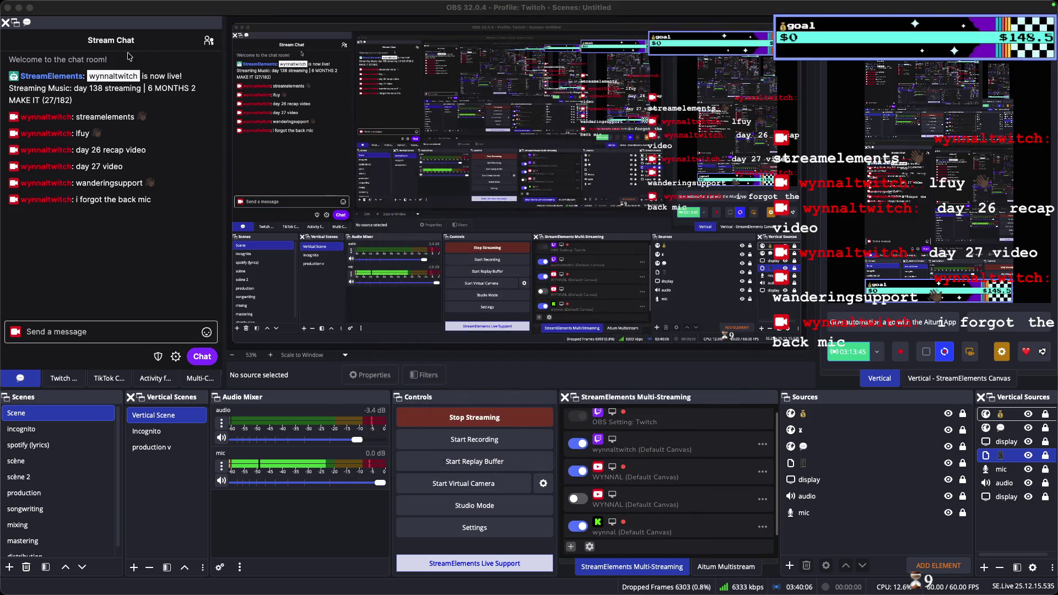
click(19, 8)
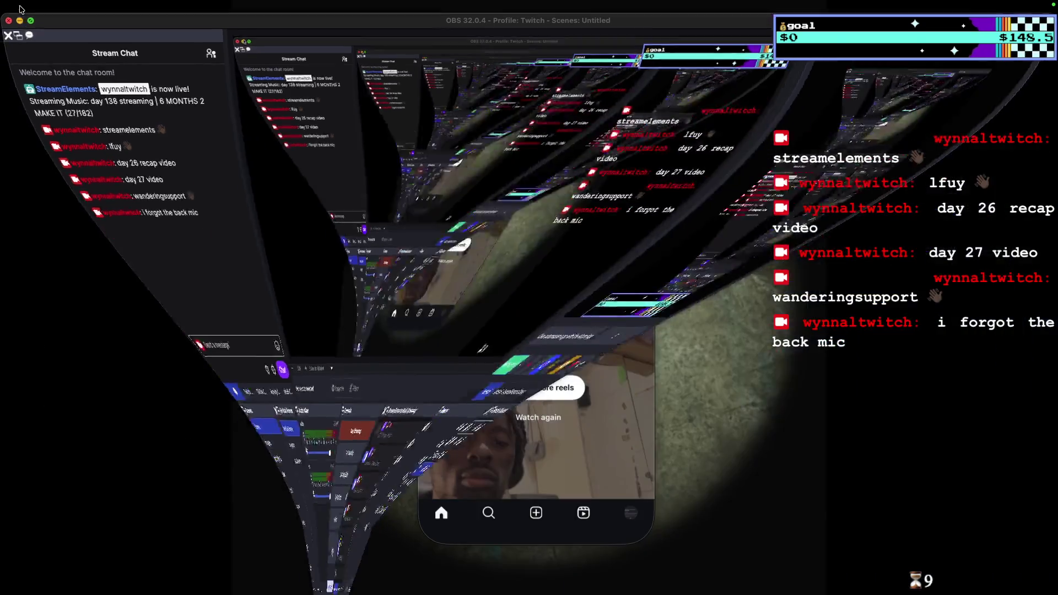